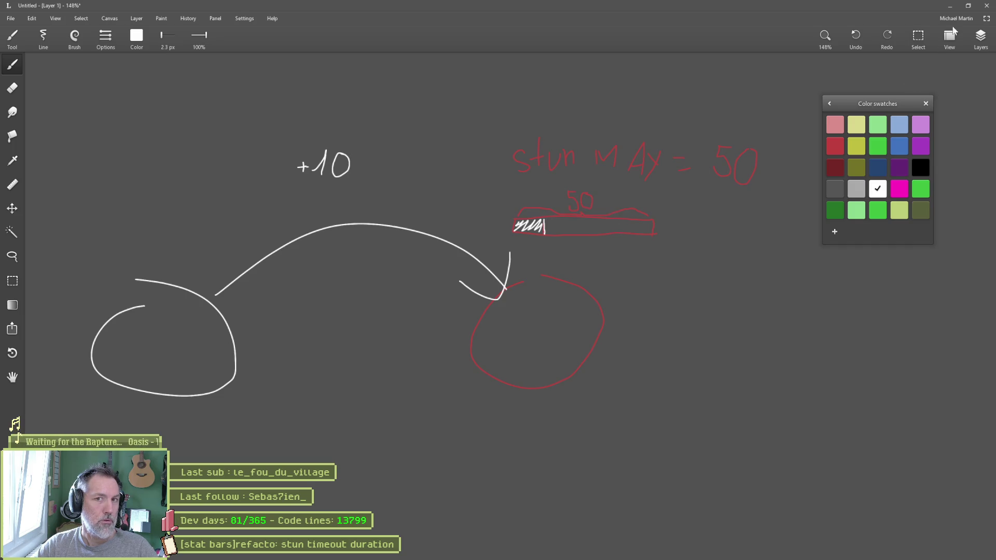
# Minimize the drawing app's stun bar sketch to get back to the Godot script editor
pyautogui.click(950, 6)
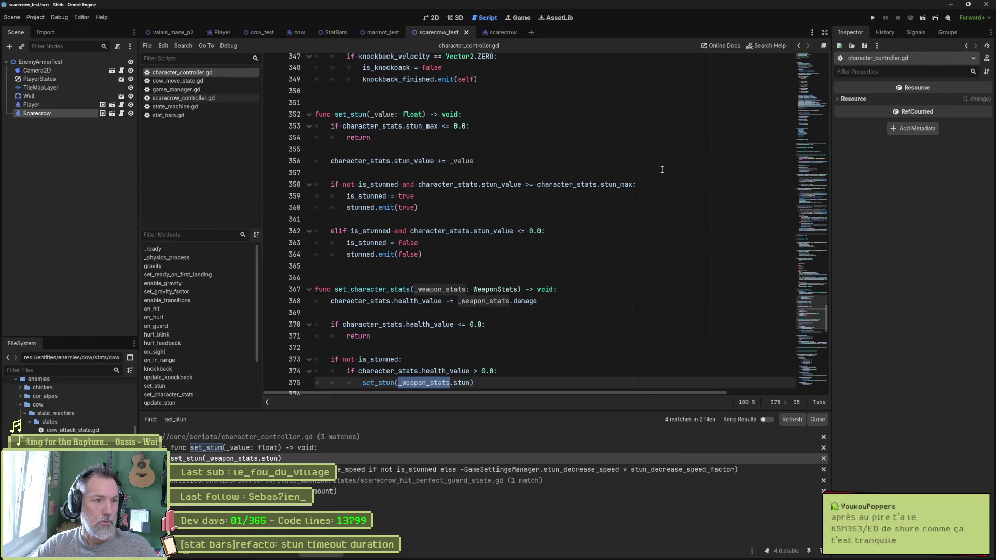
# Put the caret at the end of line 363, then bring the Gemini browser window forward
pyautogui.click(589, 243)
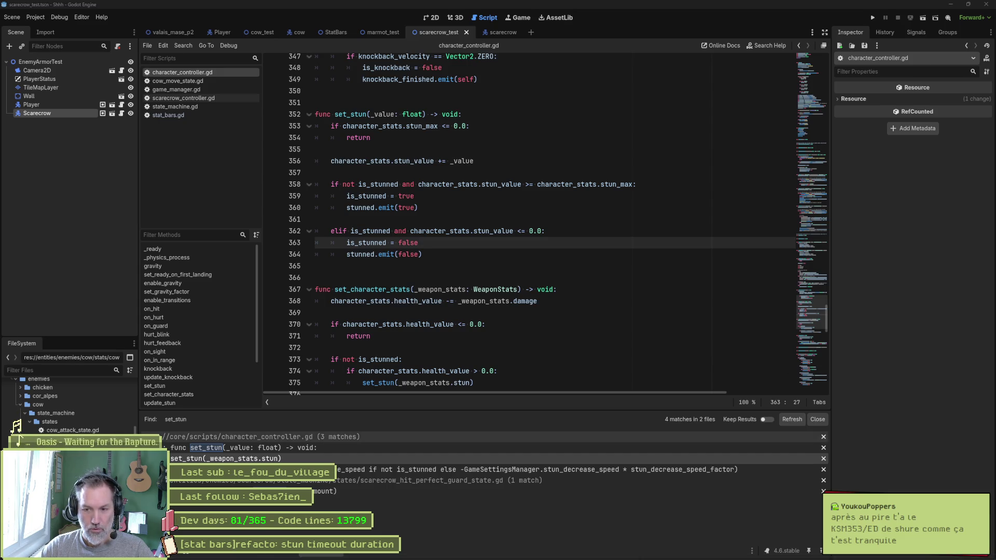
pyautogui.moveTo(613, 557)
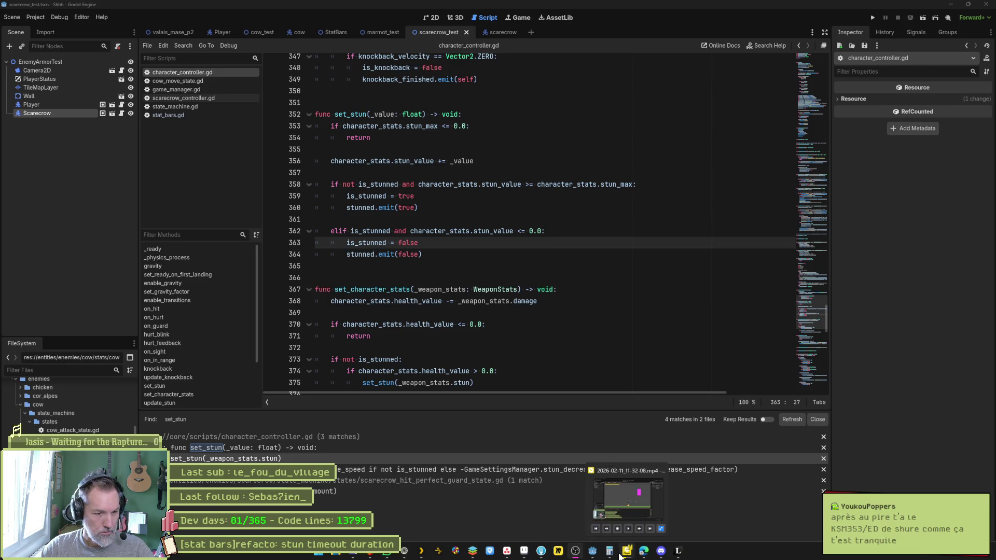
pyautogui.moveTo(655, 556)
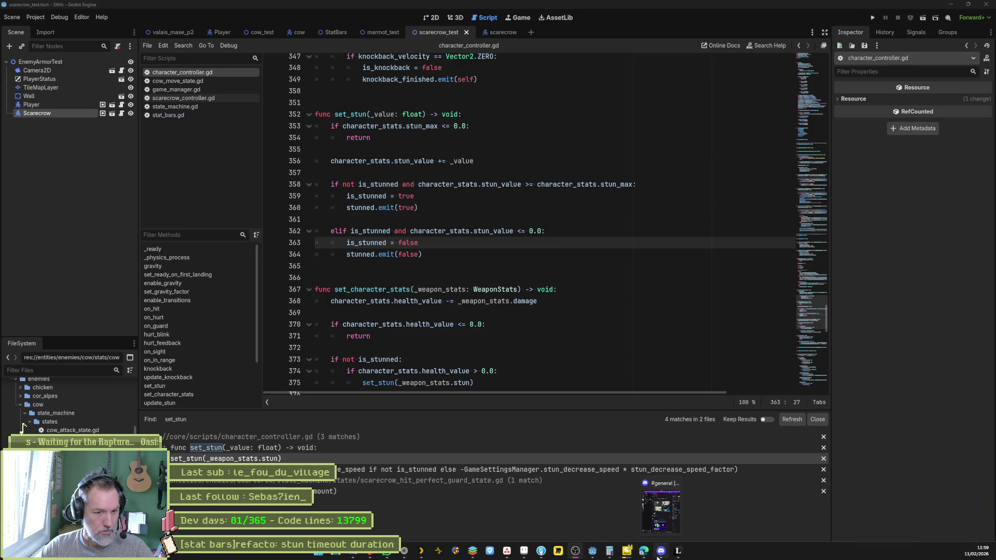
pyautogui.click(401, 554)
# Search for 'obsidian' and open the top result
pyautogui.hotkey('alt', 'space')
pyautogui.write('obsidian')
pyautogui.press('Return')
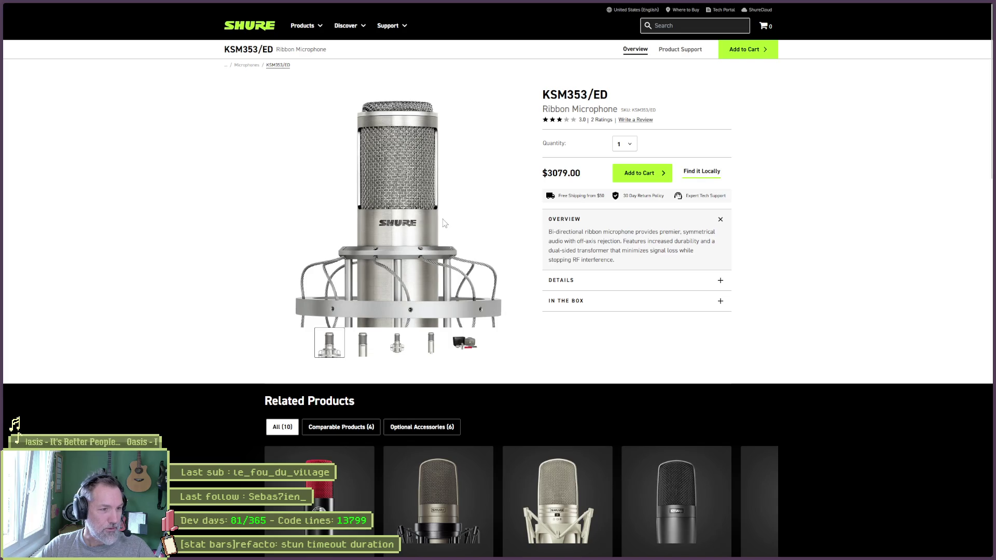
# Browse the Shure KSM353/ED product page, then minimize the browser to return to Godot
pyautogui.scroll(-1, 332, 220)
pyautogui.scroll(-3, 332, 220)
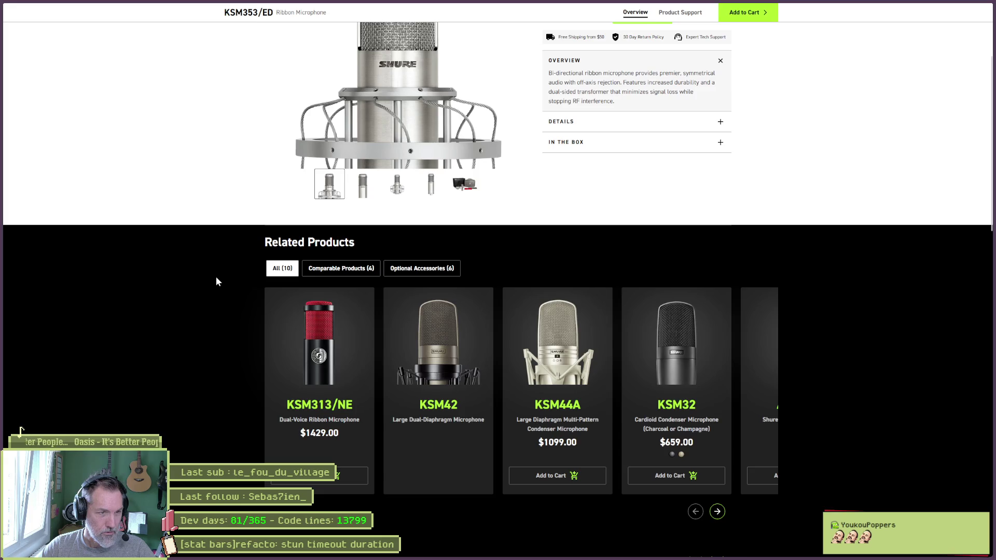
pyautogui.scroll(3, 218, 276)
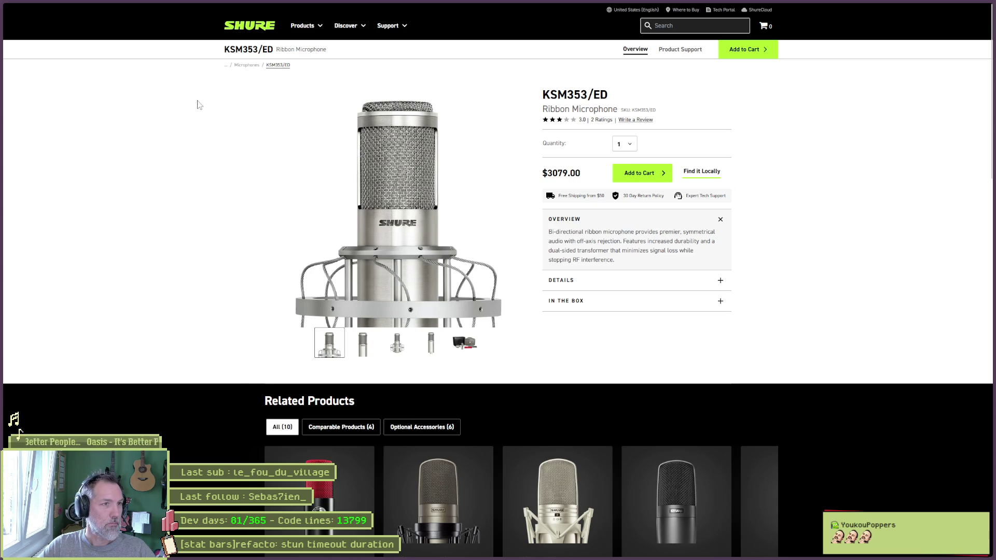
pyautogui.hotkey('alt', 'Tab')
pyautogui.click(949, 7)
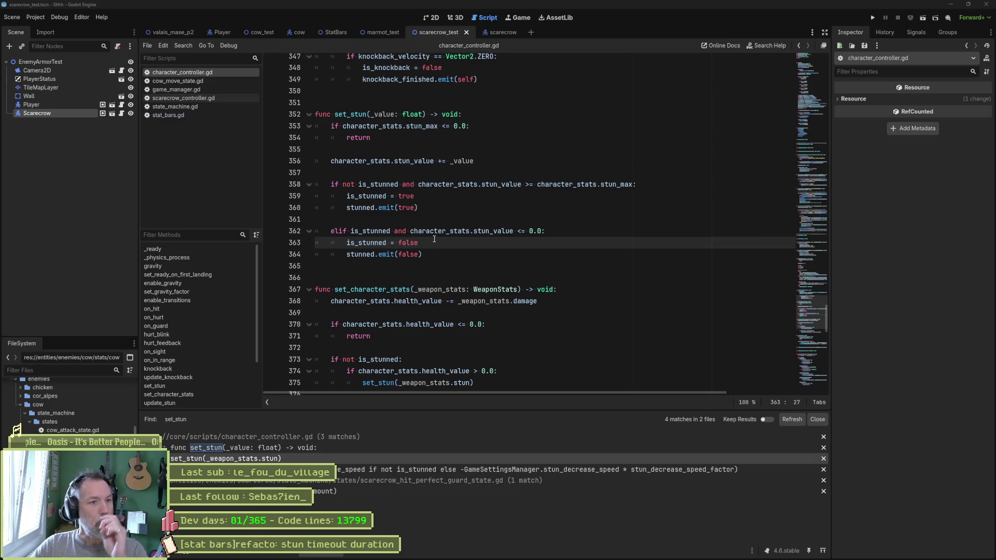
# Read through stat_bars.gd, then view the scarecrow_test scene in the 2D workspace
pyautogui.click(188, 116)
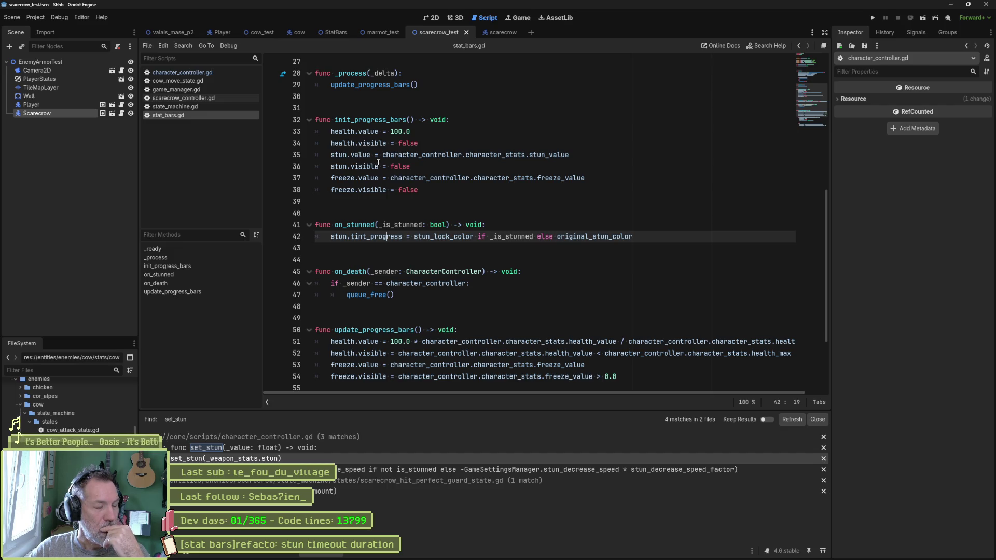
pyautogui.moveTo(378, 162)
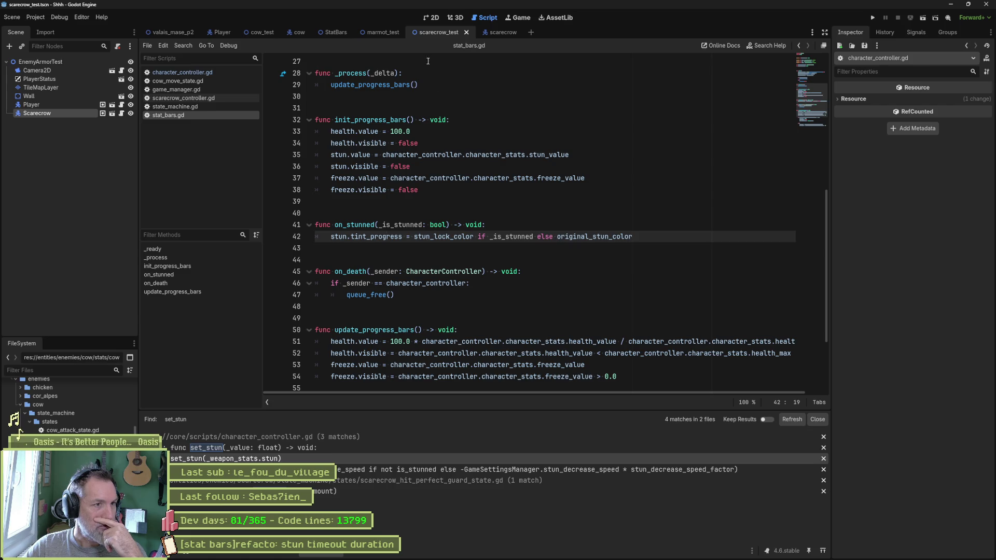
pyautogui.click(424, 16)
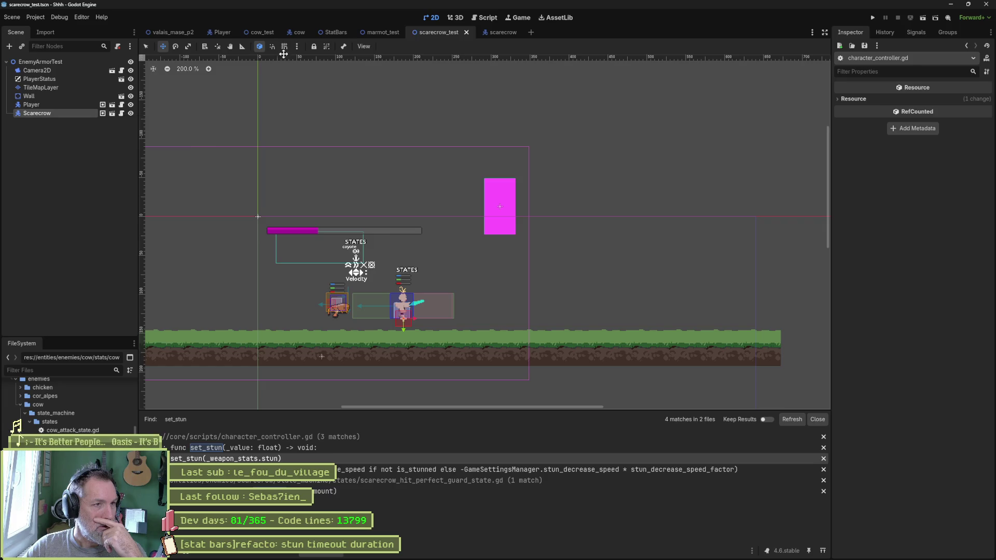
# Open the StatBars scene, expand the Stun bar's Layout > Transform and try a narrower width
pyautogui.click(332, 32)
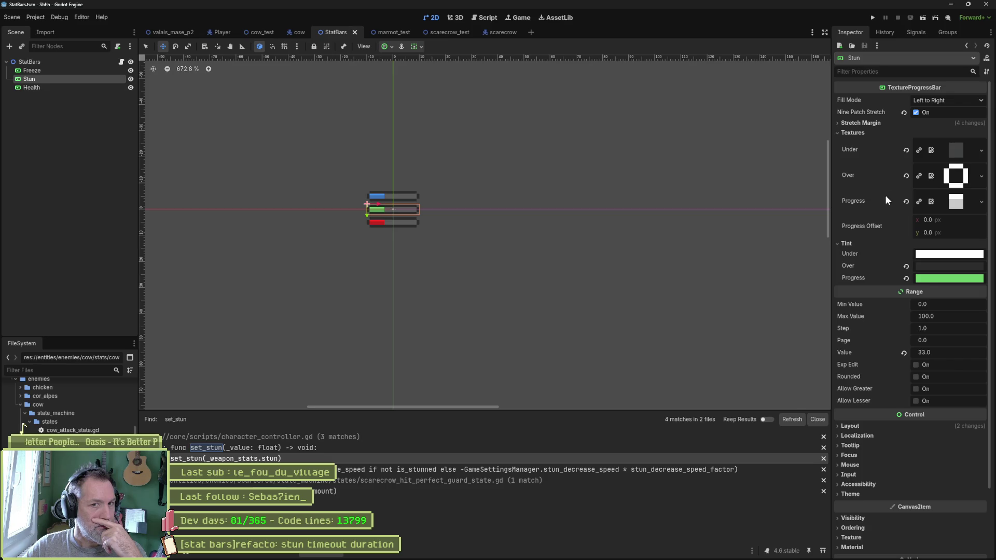
pyautogui.click(867, 426)
pyautogui.scroll(-3, 869, 429)
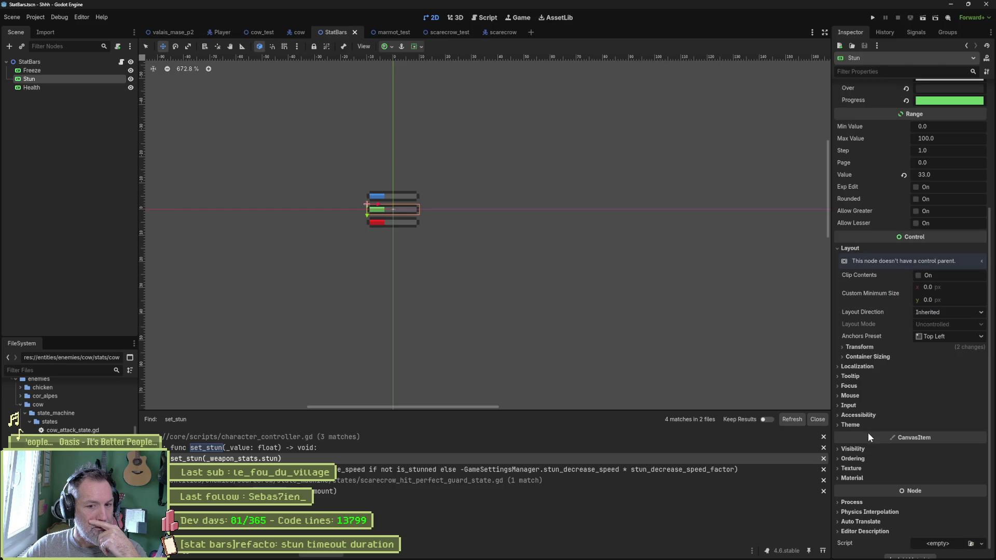
pyautogui.click(869, 347)
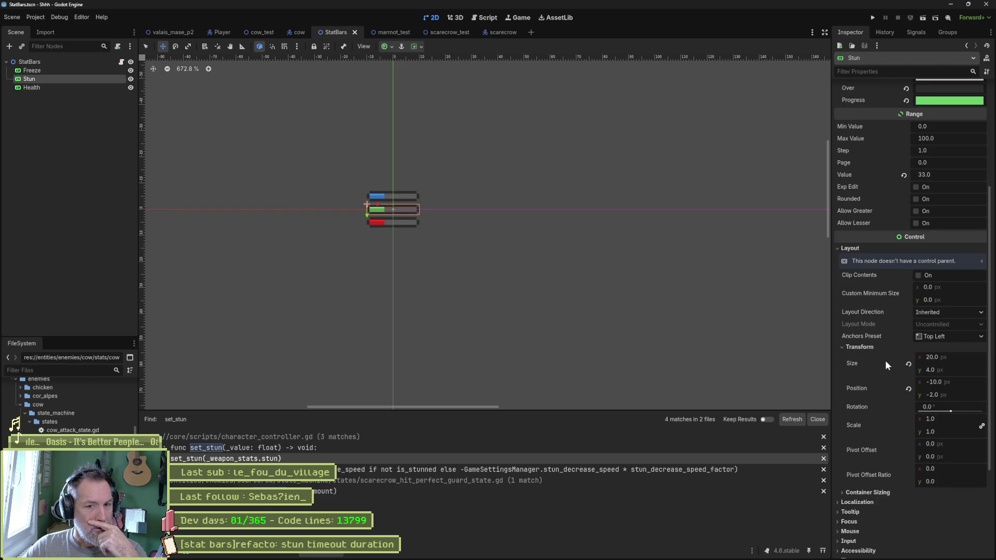
pyautogui.moveTo(958, 359)
pyautogui.mouseDown()
pyautogui.moveTo(918, 359)
pyautogui.moveTo(952, 359)
pyautogui.moveTo(930, 359)
pyautogui.mouseUp()
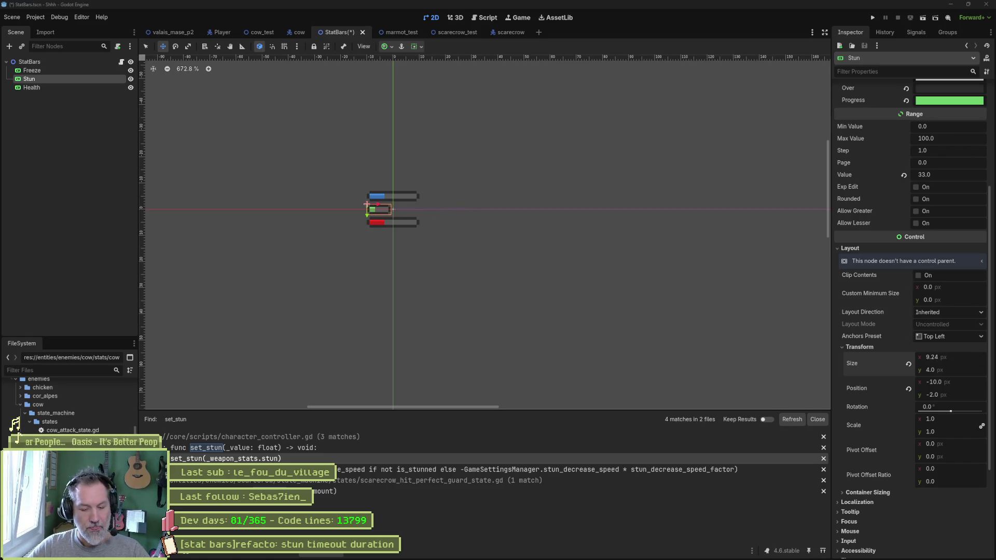
pyautogui.hotkey('ctrl', 's')
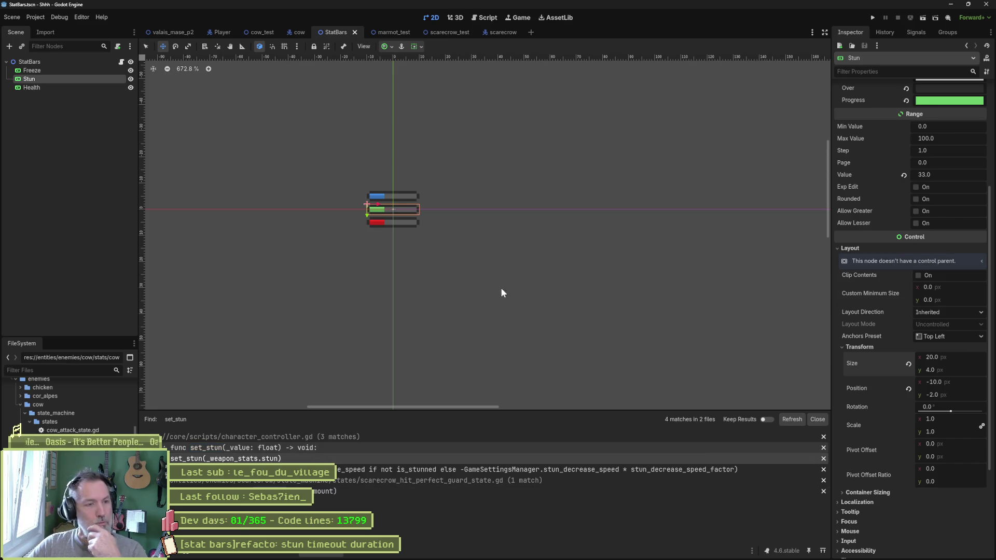
pyautogui.scroll(5, 449, 223)
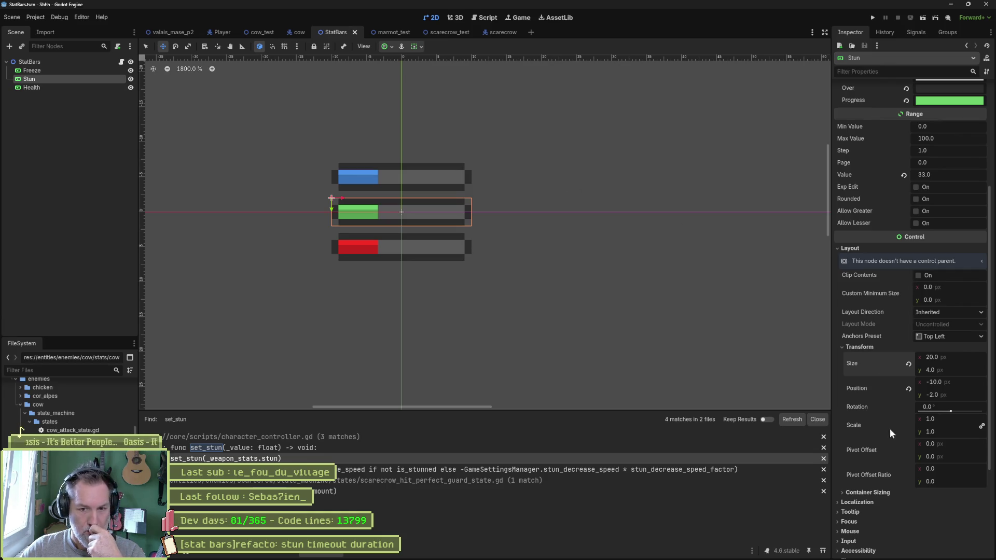
# Try Stun bar widths of 100 and 10, then undo back to 20 px
pyautogui.click(938, 356)
pyautogui.write('100')
pyautogui.press('Return')
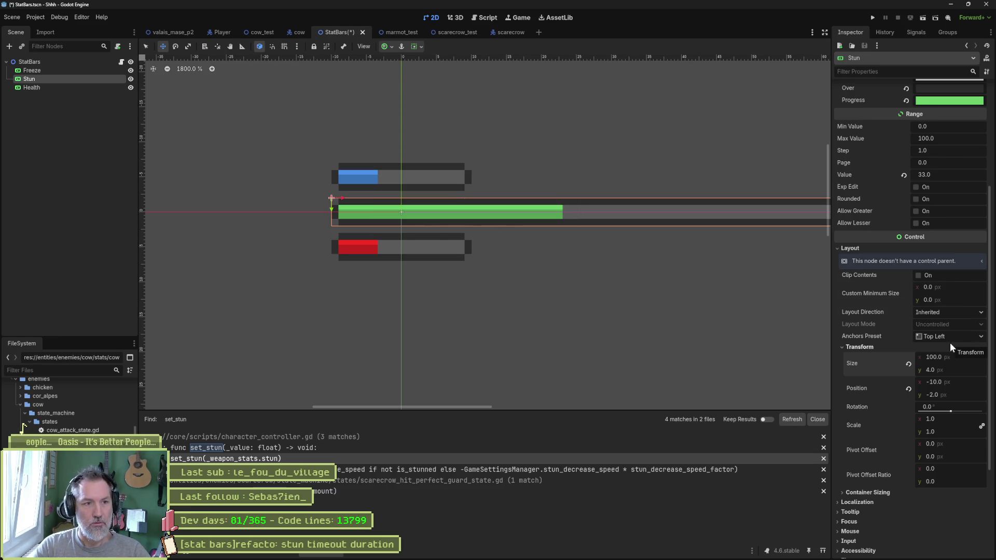
pyautogui.scroll(-2, 736, 263)
pyautogui.scroll(-2, 736, 263)
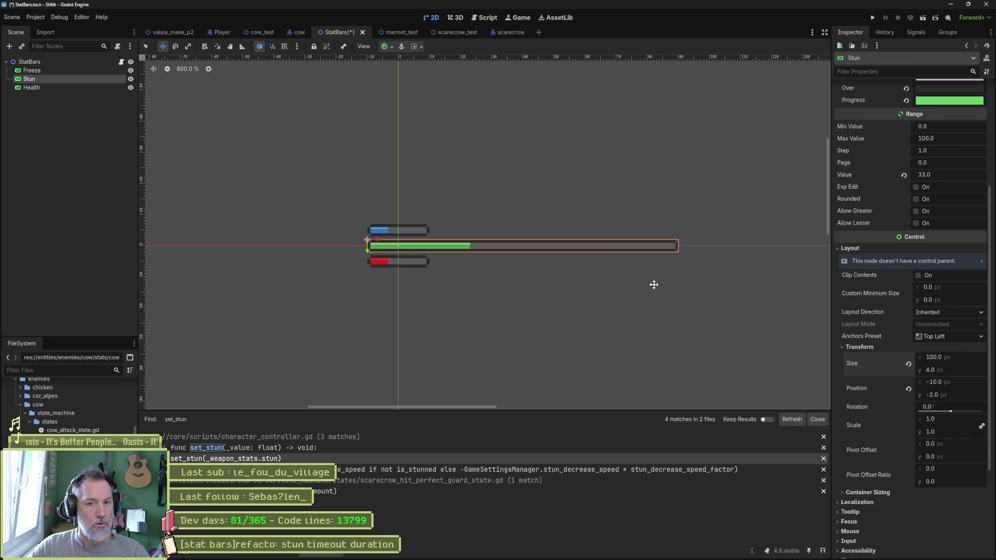
pyautogui.click(964, 356)
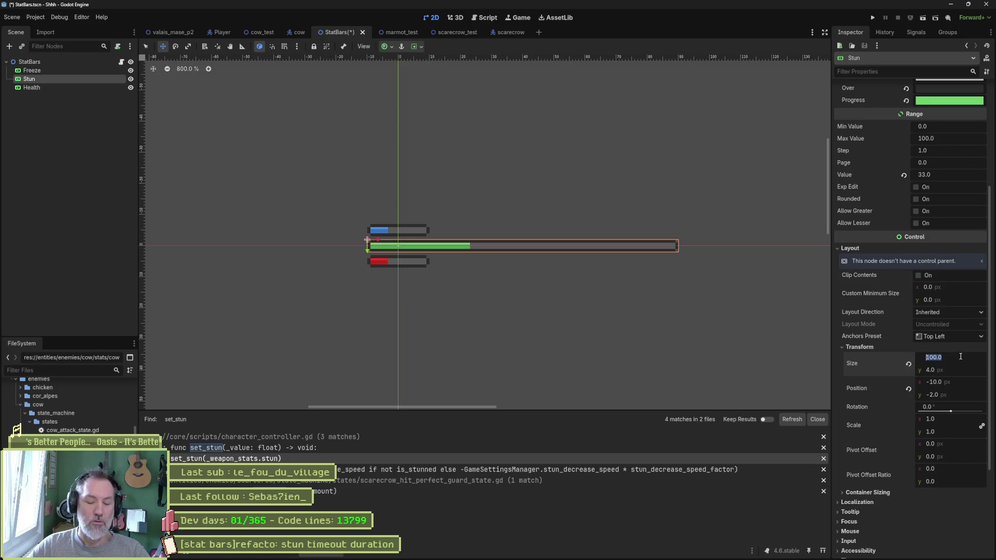
pyautogui.write('10')
pyautogui.press('Return')
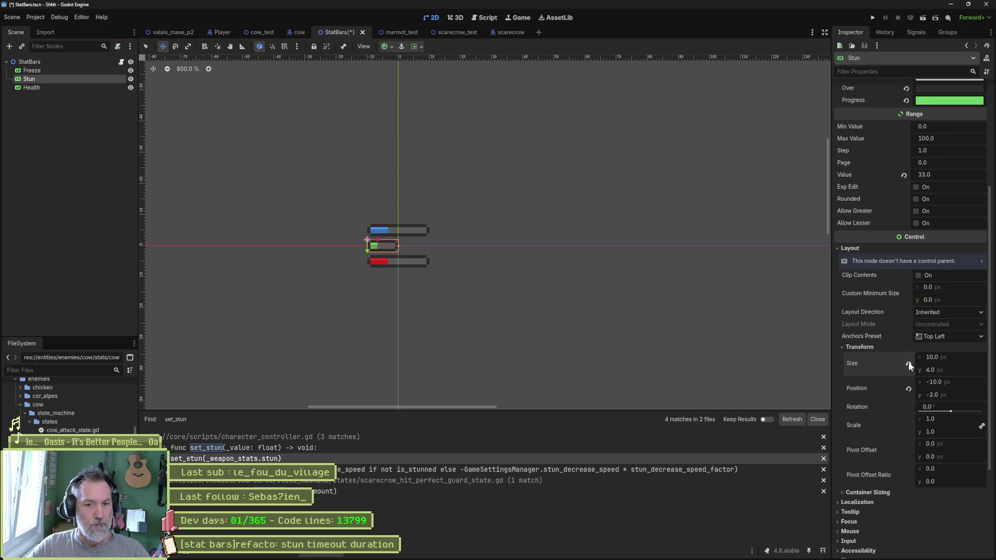
pyautogui.hotkey('ctrl', 'z')
pyautogui.hotkey('ctrl', 'z')
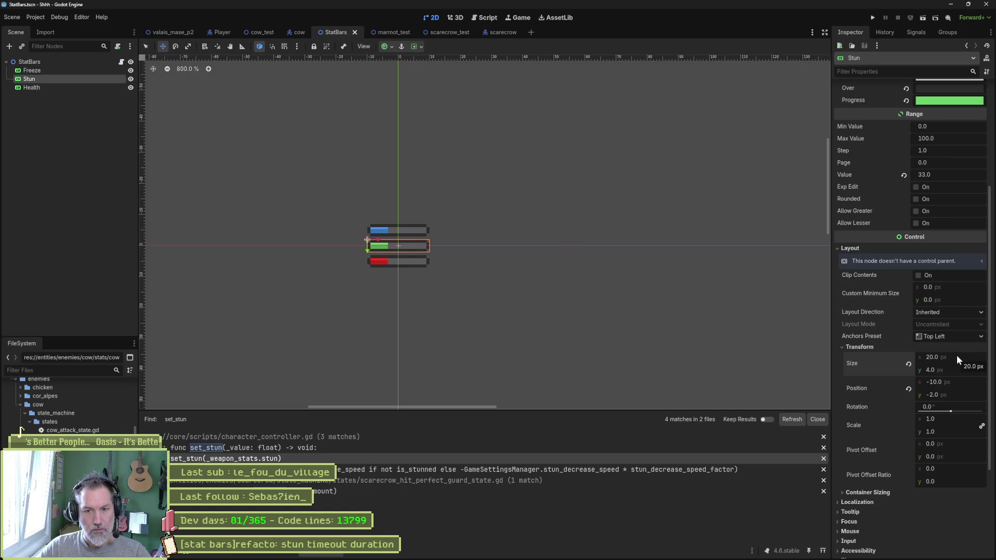
# Try a width of 100 once more, undo to 20 px, and return to the script editor
pyautogui.write('100')
pyautogui.press('Return')
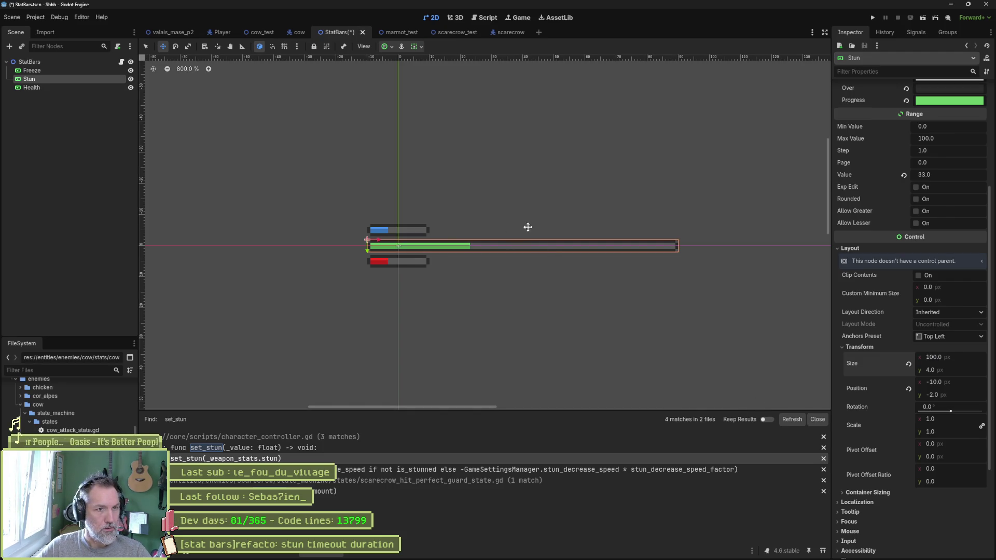
pyautogui.hotkey('ctrl', 'z')
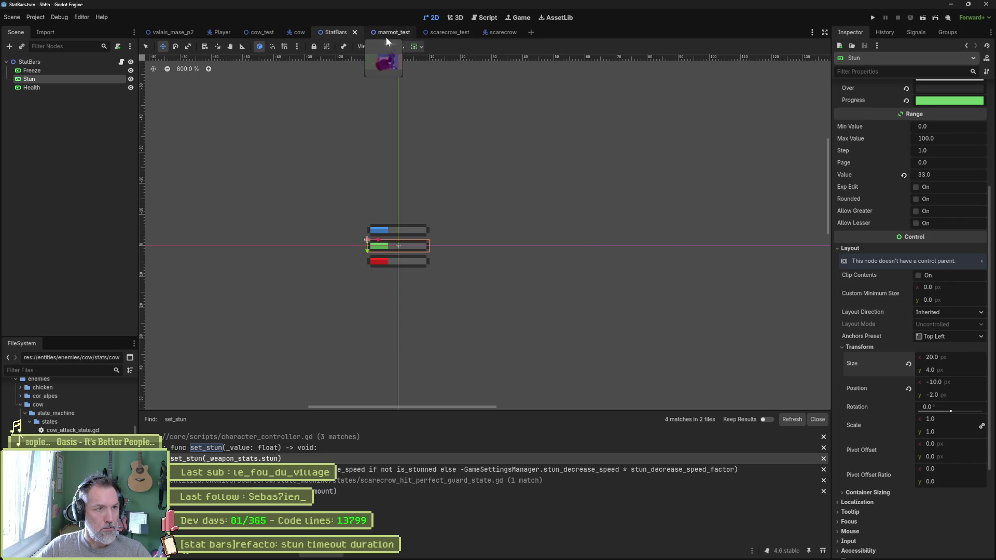
pyautogui.click(475, 20)
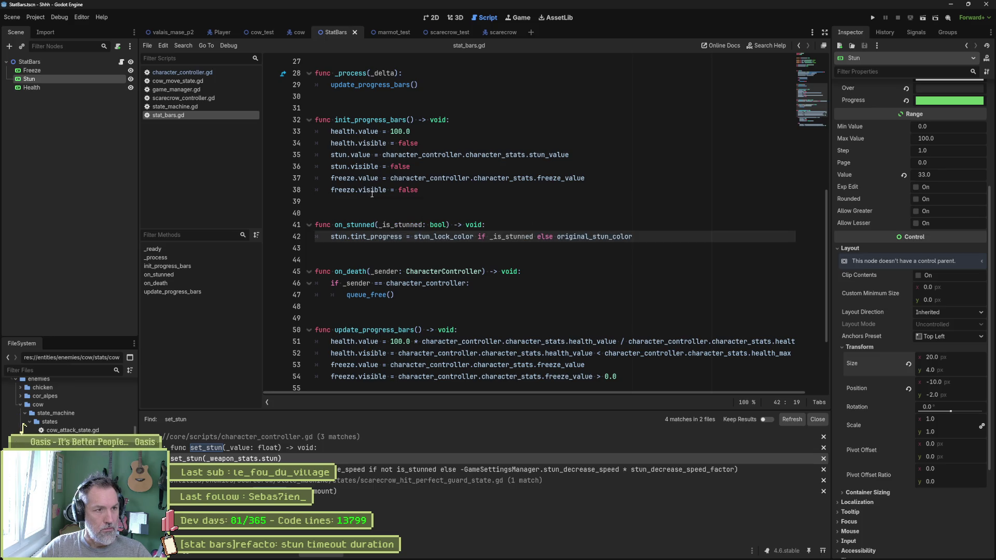
# Open a new line 35 after health.visible = false in init_progress_bars
pyautogui.click(387, 155)
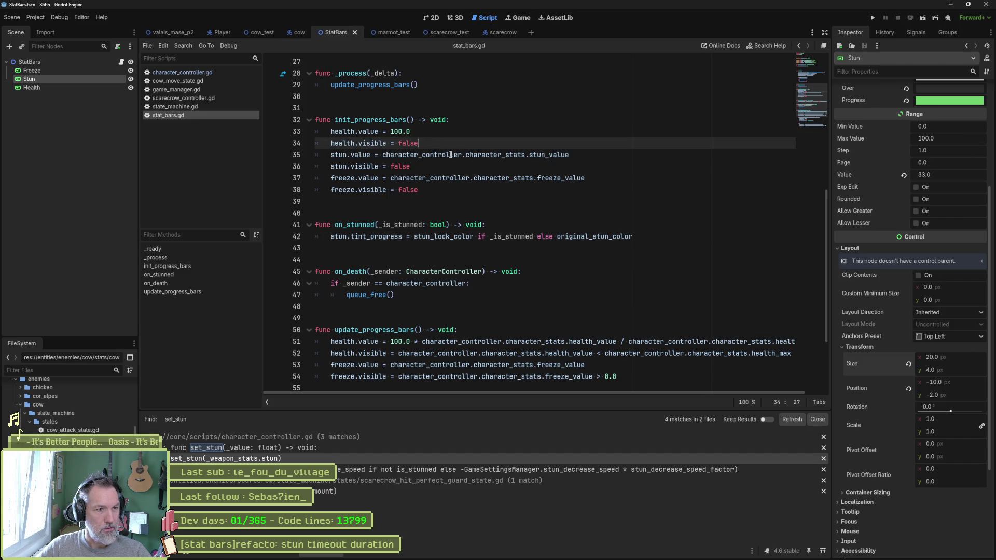
pyautogui.press('Down')
pyautogui.press('Down')
pyautogui.press('Down')
pyautogui.scroll(5, 498, 157)
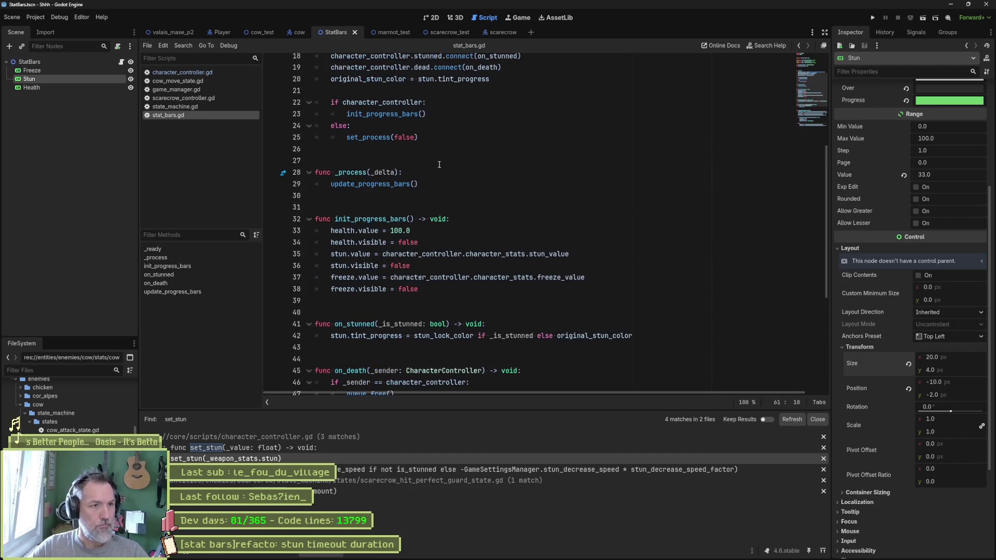
pyautogui.click(442, 243)
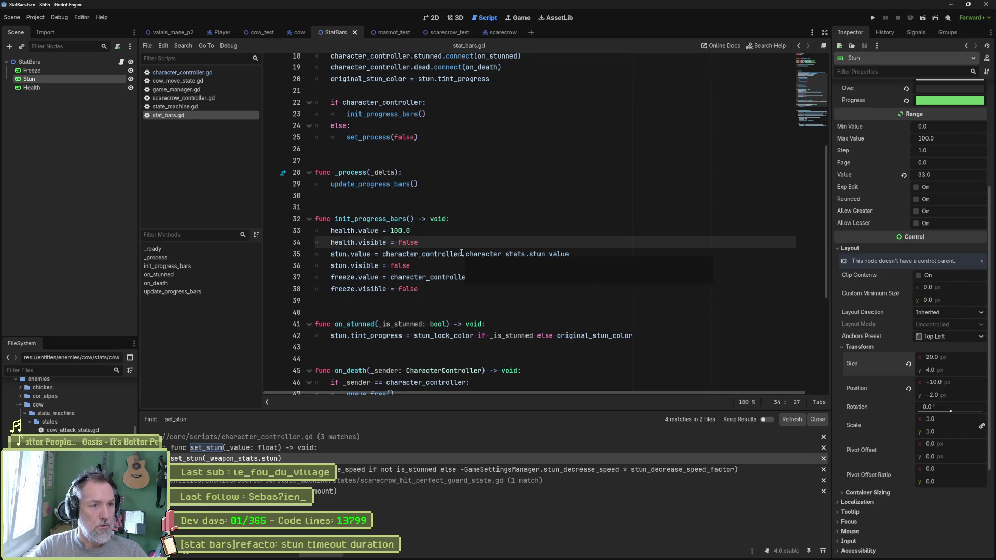
pyautogui.press('Return')
# Write stun.size.x = 100 on line 35 and run the project with F5
pyautogui.write('stun.')
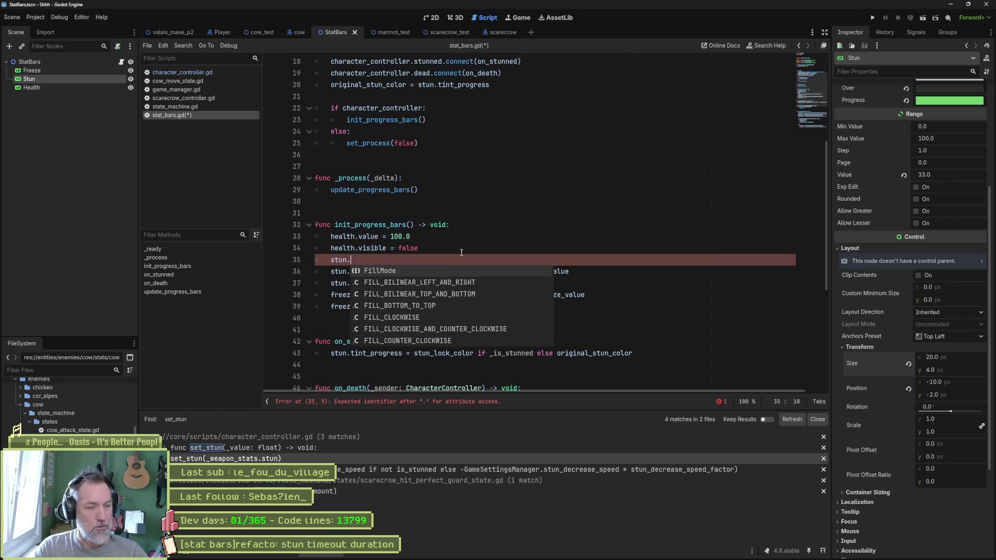
pyautogui.write('la')
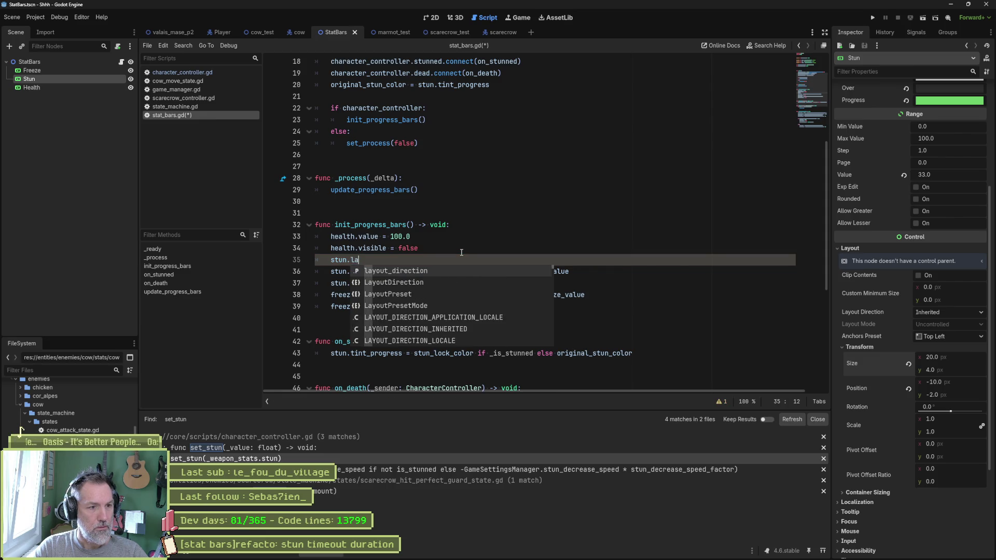
pyautogui.press('BackSpace')
pyautogui.press('BackSpace')
pyautogui.write('tra')
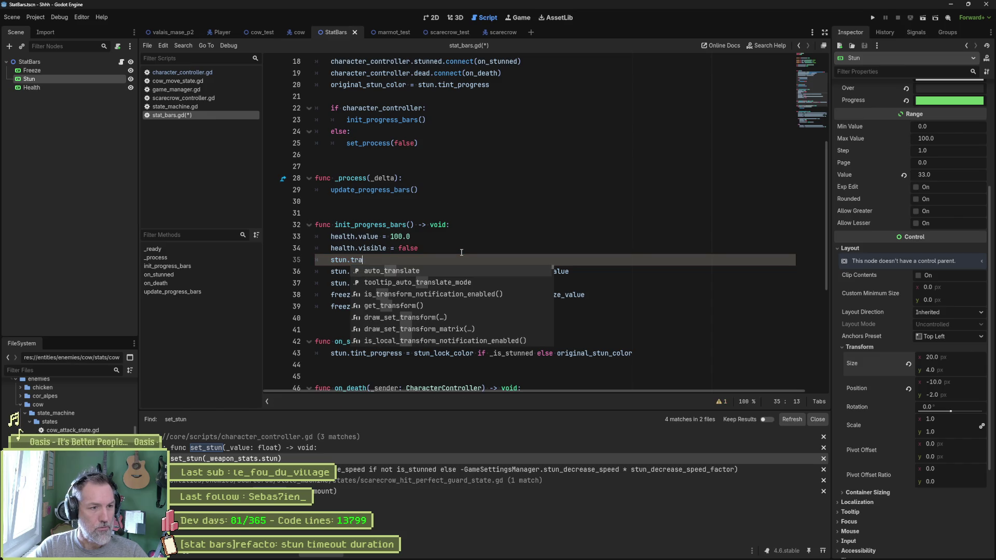
pyautogui.press('BackSpace')
pyautogui.press('BackSpace')
pyautogui.press('BackSpace')
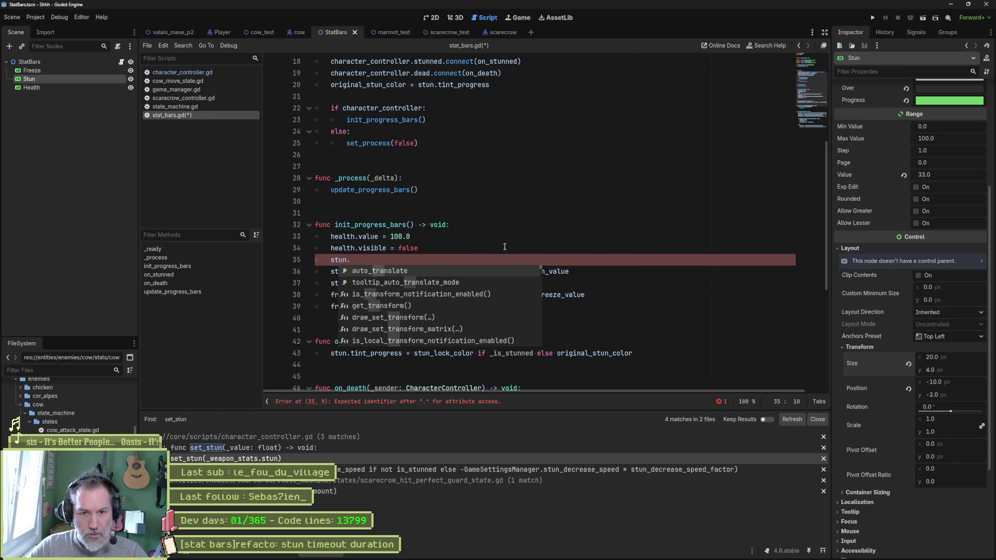
pyautogui.rightClick(848, 366)
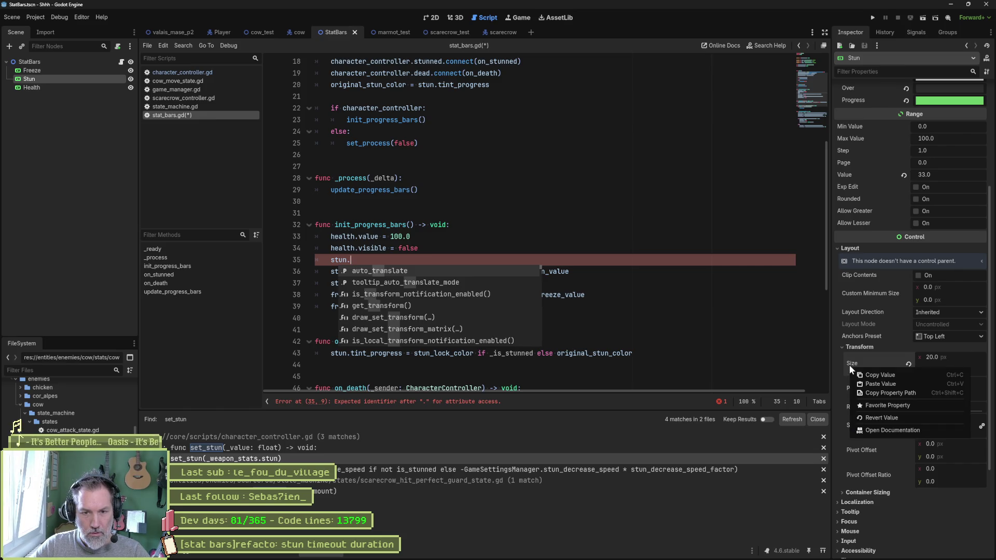
pyautogui.click(881, 392)
pyautogui.click(444, 264)
pyautogui.write('size')
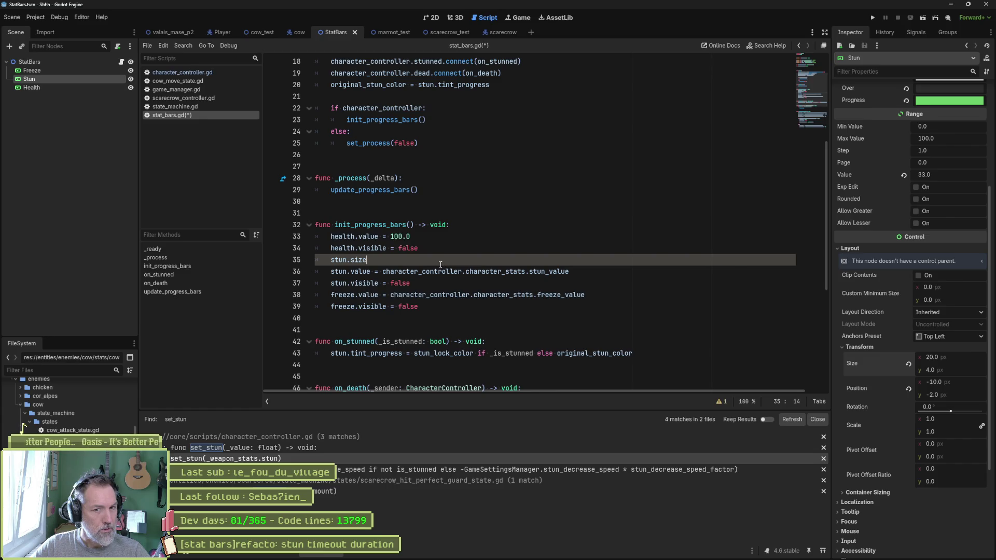
pyautogui.write('.x')
pyautogui.write(' = 100')
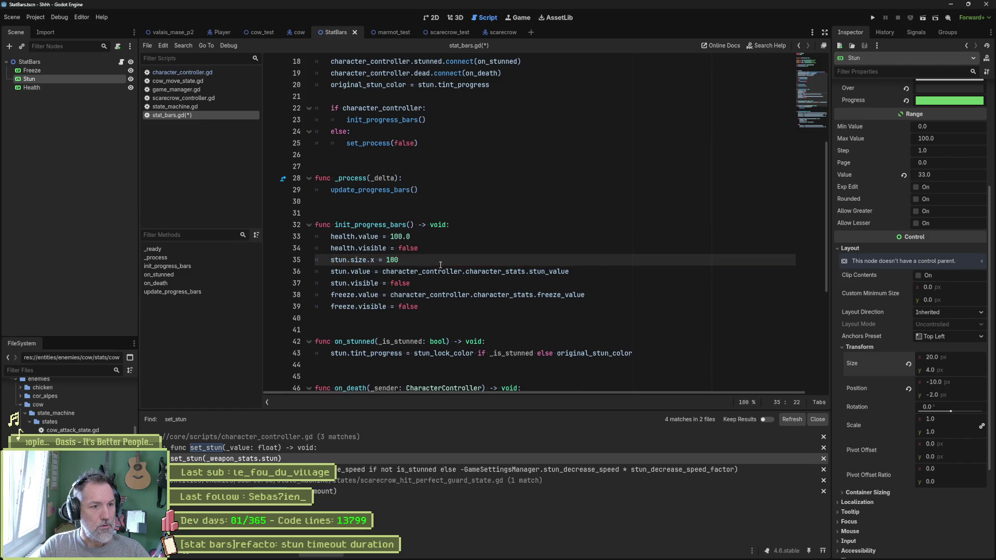
pyautogui.press('F5')
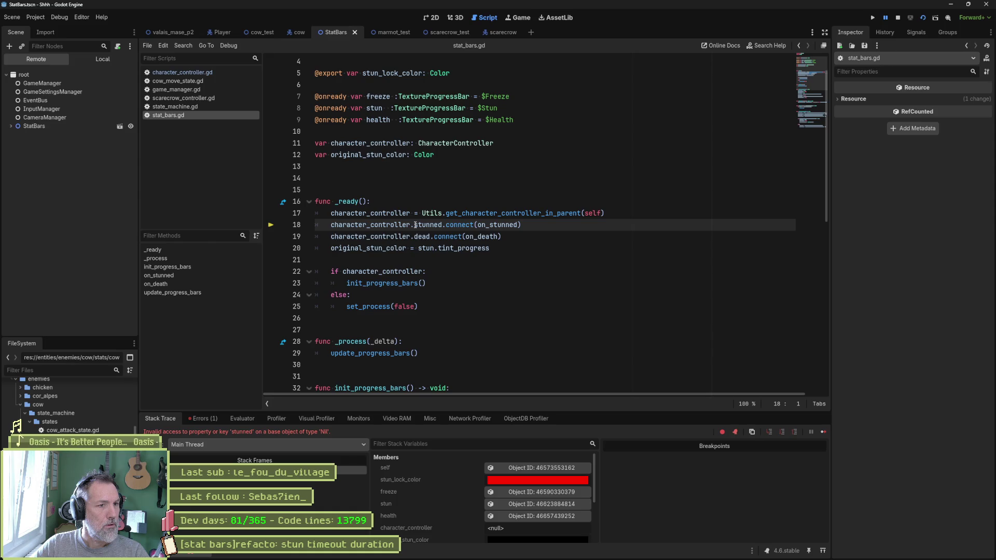
# Stop the failed debug session and close the marmot_test and scarecrow_test scene tabs
pyautogui.press('F8')
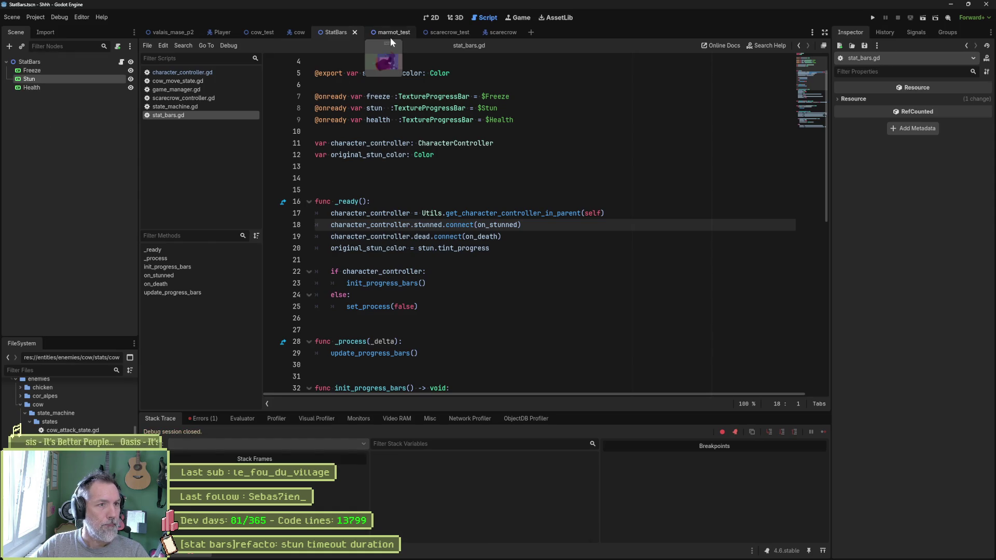
pyautogui.middleClick(389, 33)
pyautogui.middleClick(381, 32)
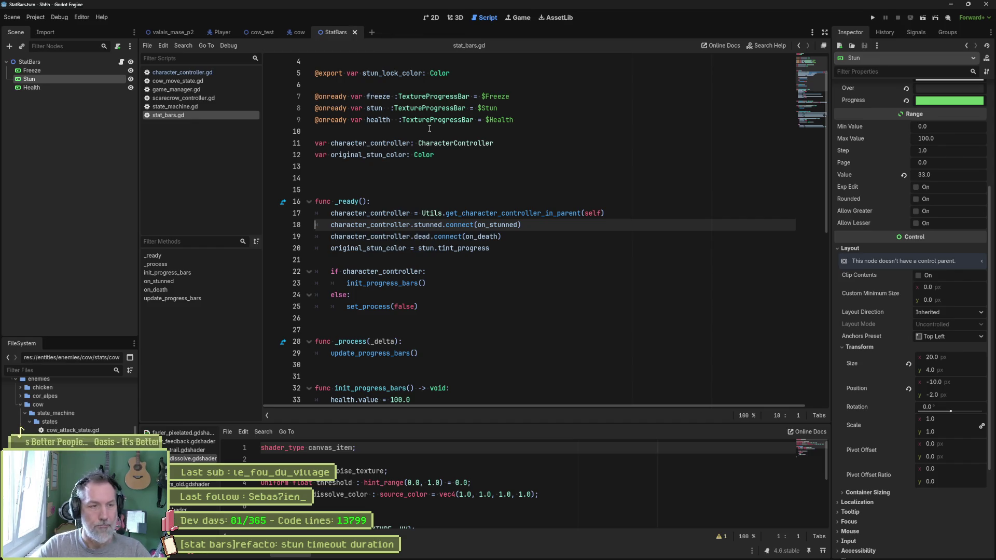
# Quick Open scarecrow_test.tscn, run it with F6, then stop it
pyautogui.hotkey('shift', 'alt', 'o')
pyautogui.write('scarecrow_')
pyautogui.press('Return')
pyautogui.press('F6')
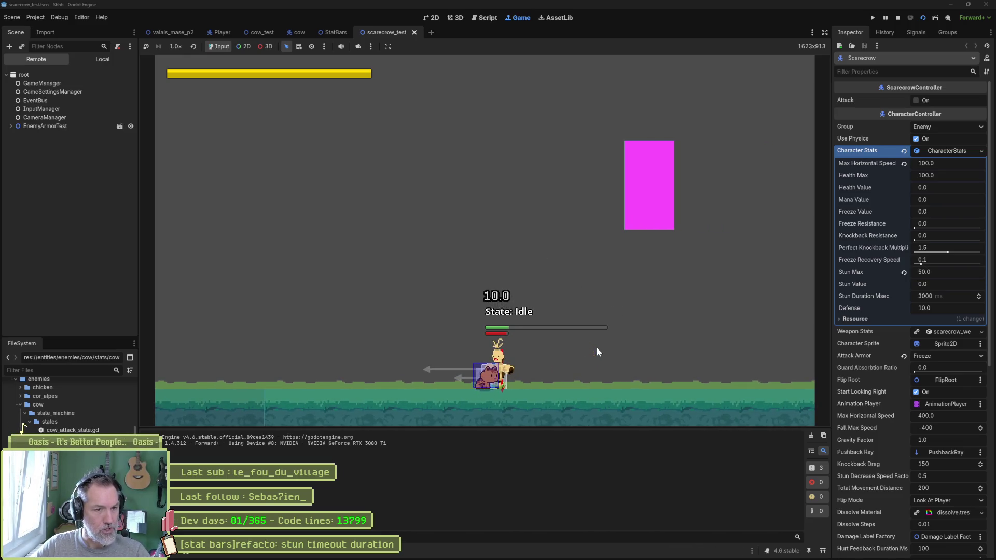
pyautogui.press('F8')
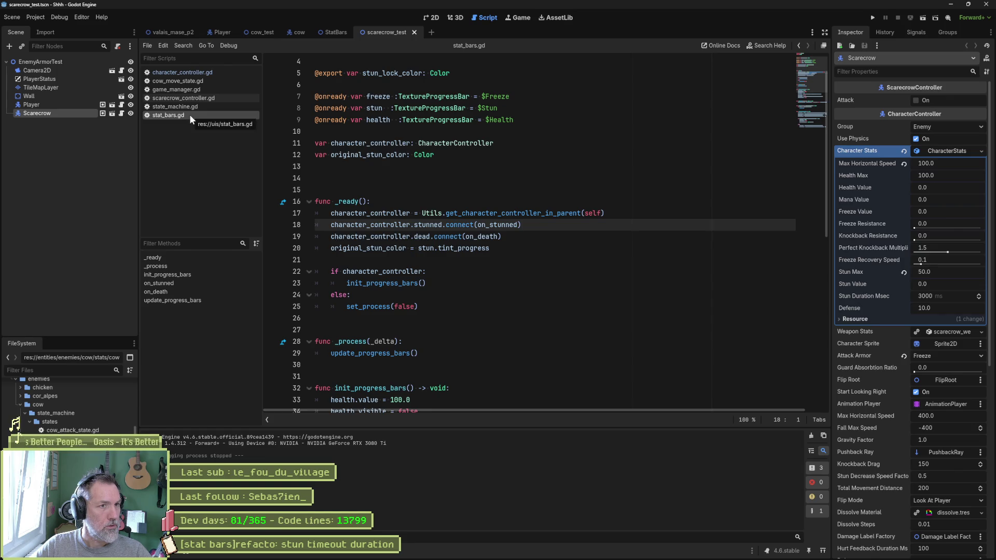
# Replace 100 on line 35 with character_stats.stun_max, save stat_bars.gd and run the scene
pyautogui.scroll(-6, 524, 248)
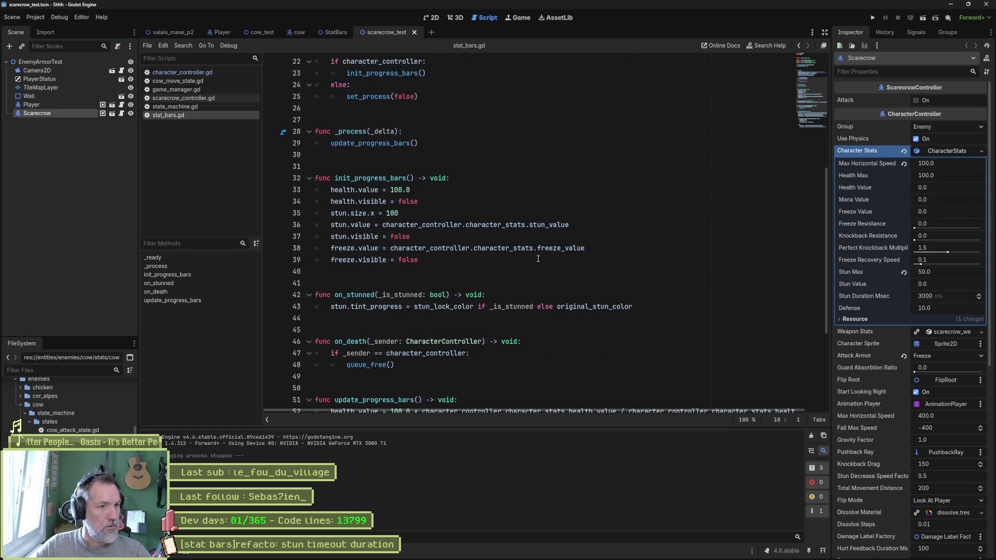
pyautogui.scroll(-1, 538, 258)
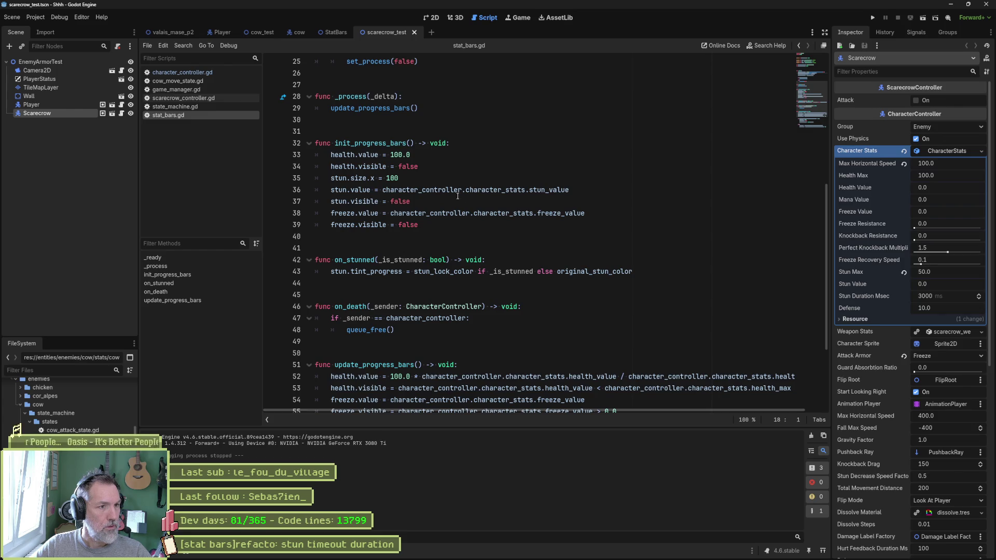
pyautogui.click(406, 178)
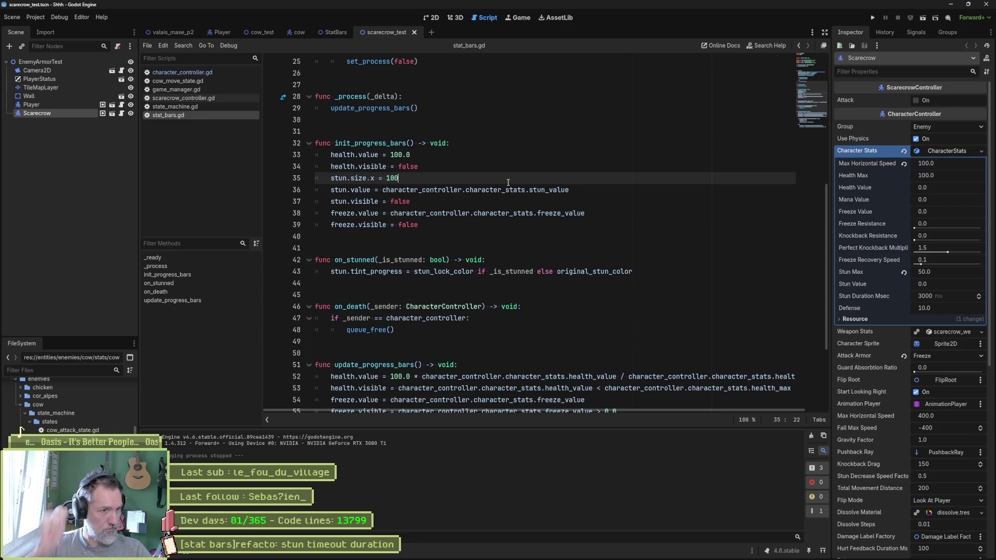
pyautogui.hotkey('ctrl', 'shift', 'Left')
pyautogui.press('Down')
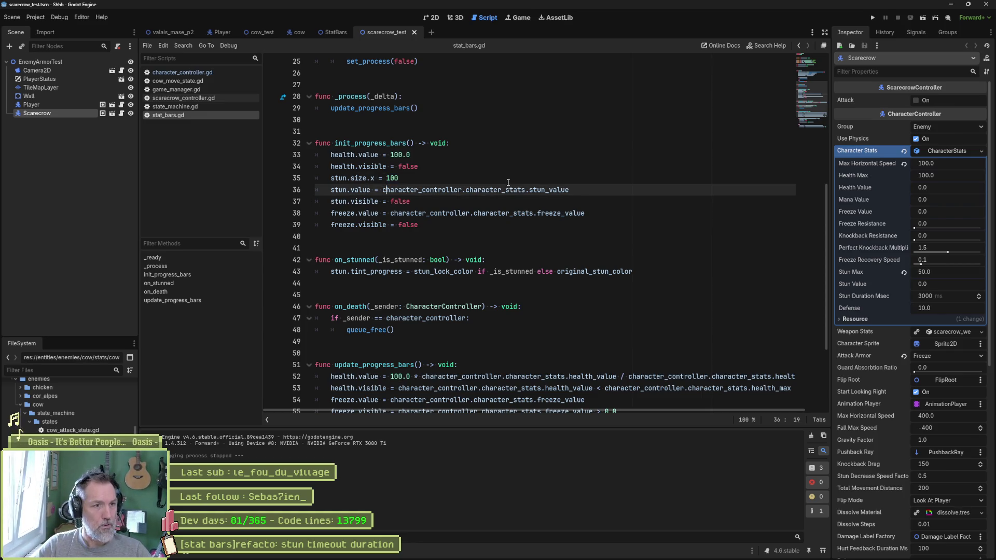
pyautogui.hotkey('shift', 'End')
pyautogui.hotkey('ctrl', 'c')
pyautogui.press('Up')
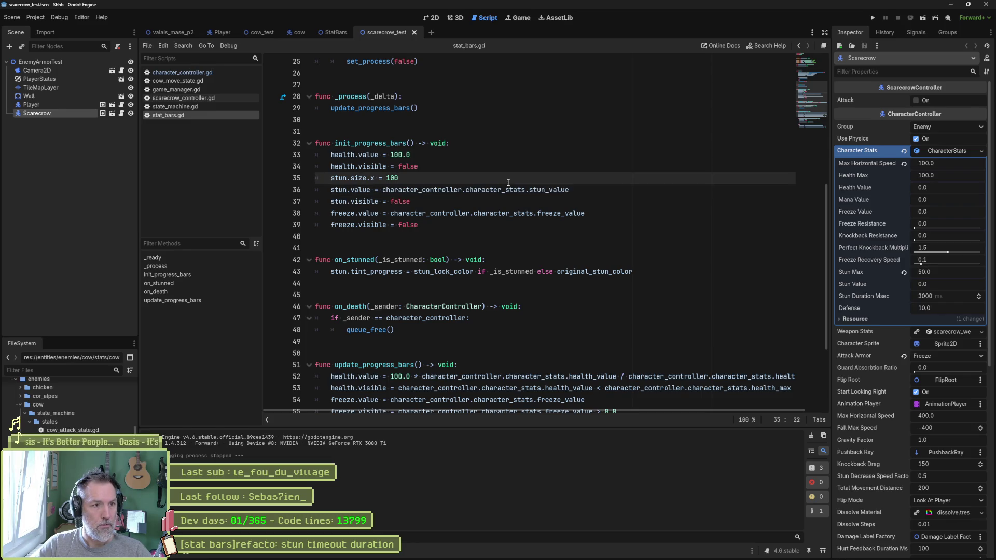
pyautogui.press('BackSpace')
pyautogui.press('BackSpace')
pyautogui.hotkey('ctrl', 'v')
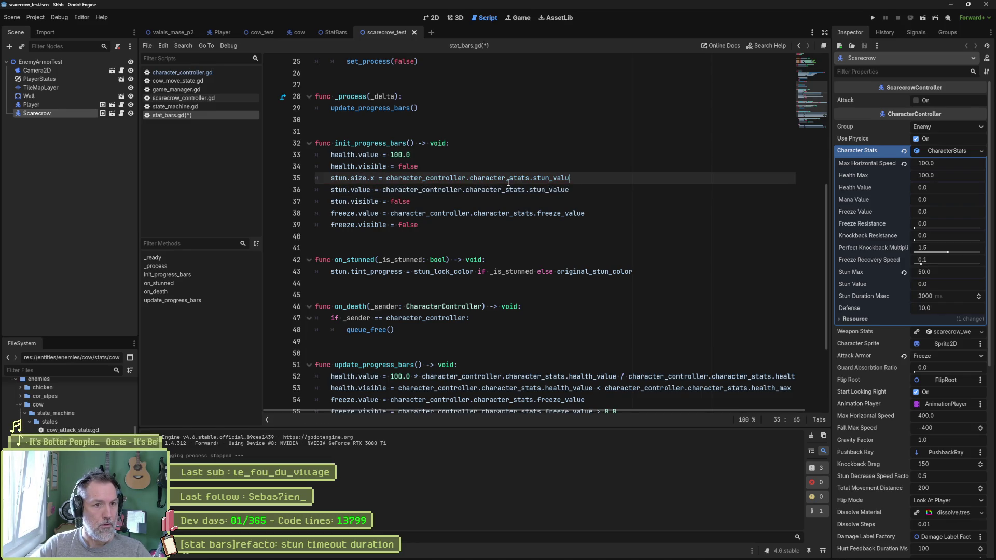
pyautogui.write('max')
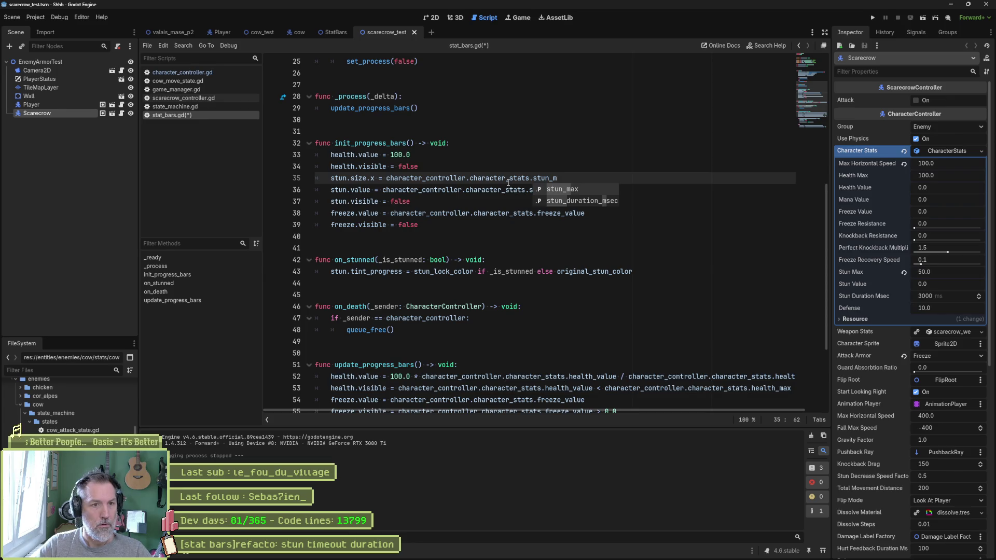
pyautogui.hotkey('ctrl', 's')
pyautogui.press('F6')
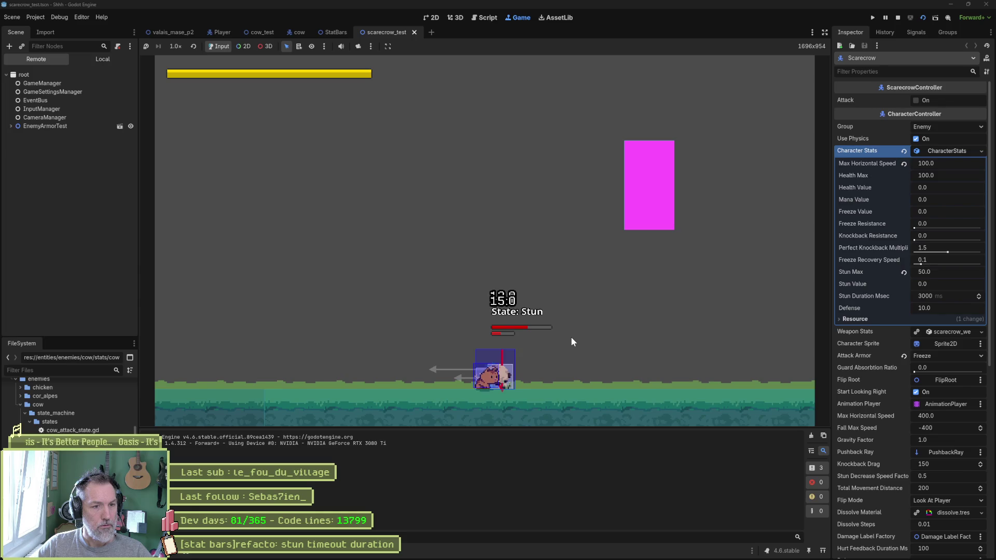
pyautogui.press('F8')
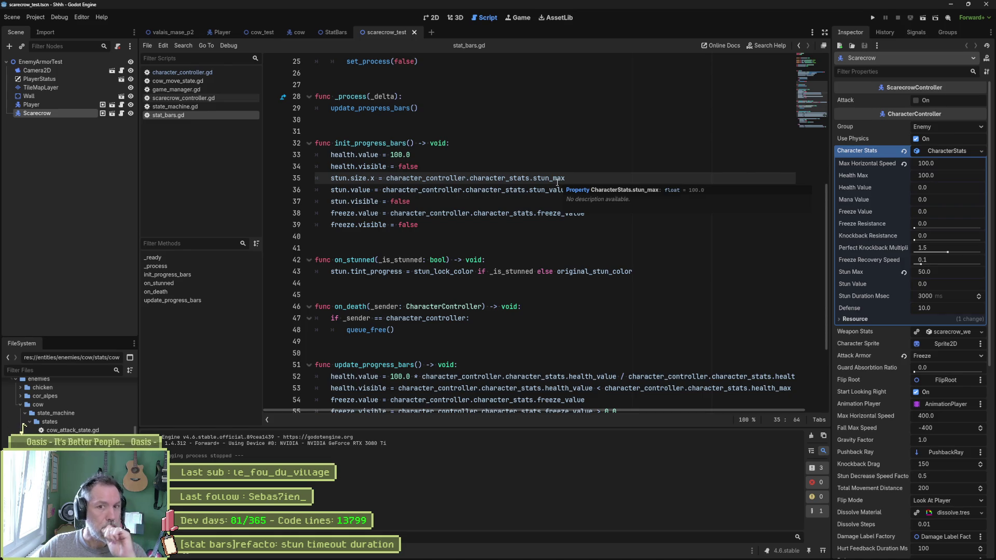
pyautogui.press('F6')
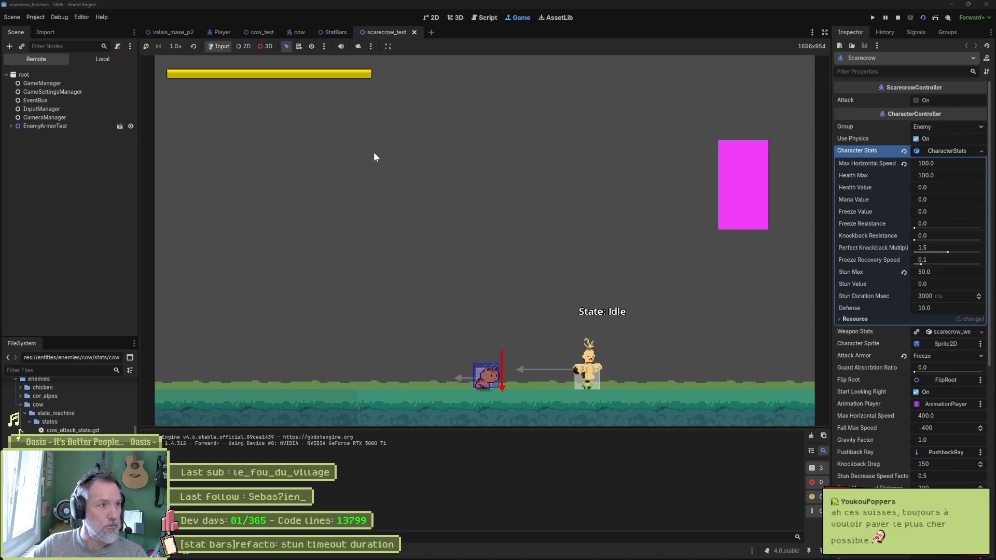
# Inspect the live Scarecrow > StatBars > Stun node's Size in the Remote inspector
pyautogui.click(11, 126)
pyautogui.click(36, 178)
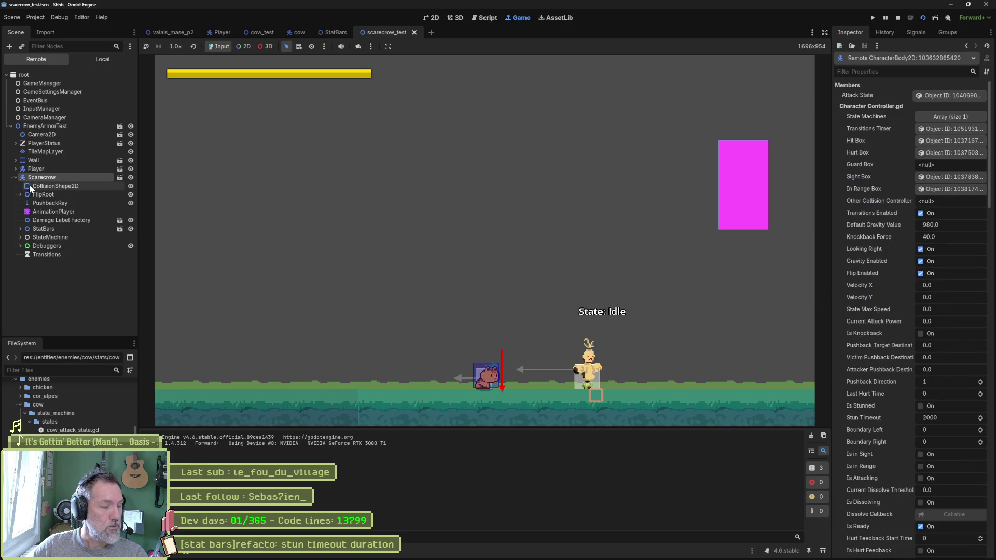
pyautogui.click(41, 229)
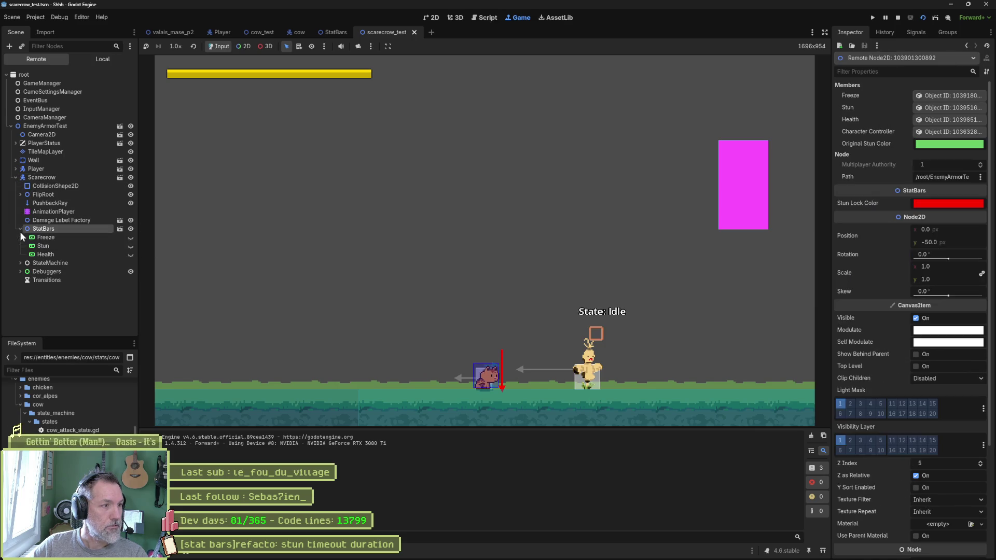
pyautogui.click(42, 246)
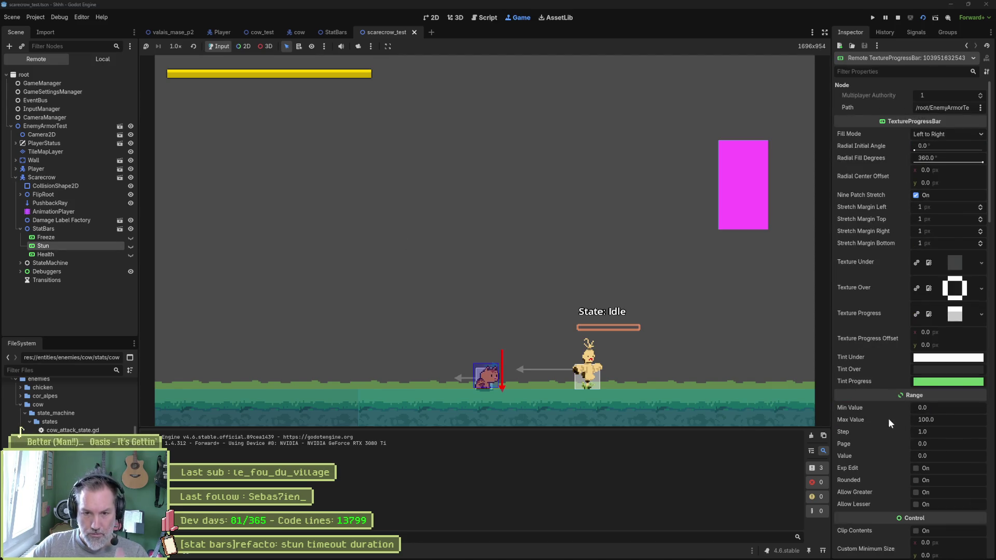
pyautogui.scroll(-5, 881, 413)
pyautogui.scroll(5, 877, 402)
pyautogui.scroll(-8, 880, 390)
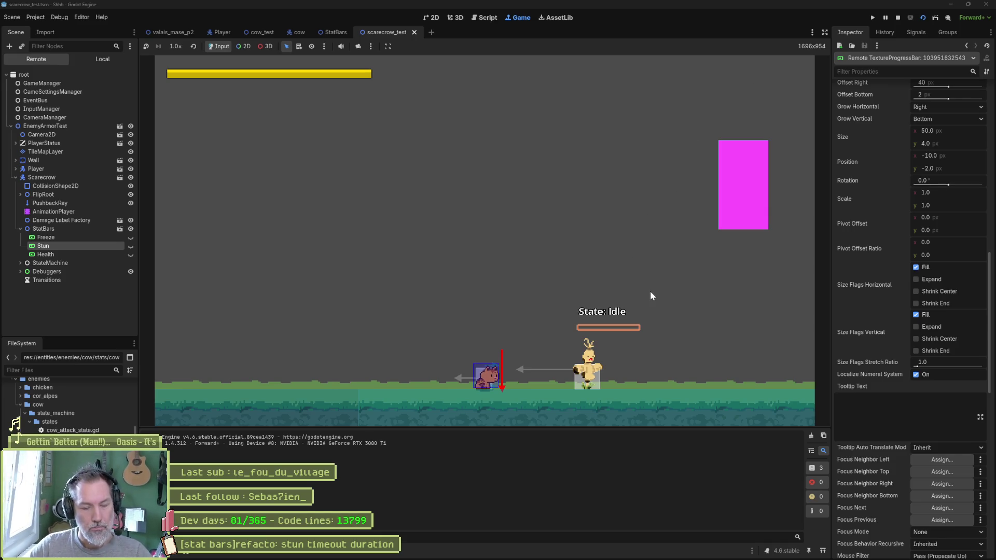
# Walk the cow to the scarecrow, attack it until stunned, then stop the game
pyautogui.press('Right')
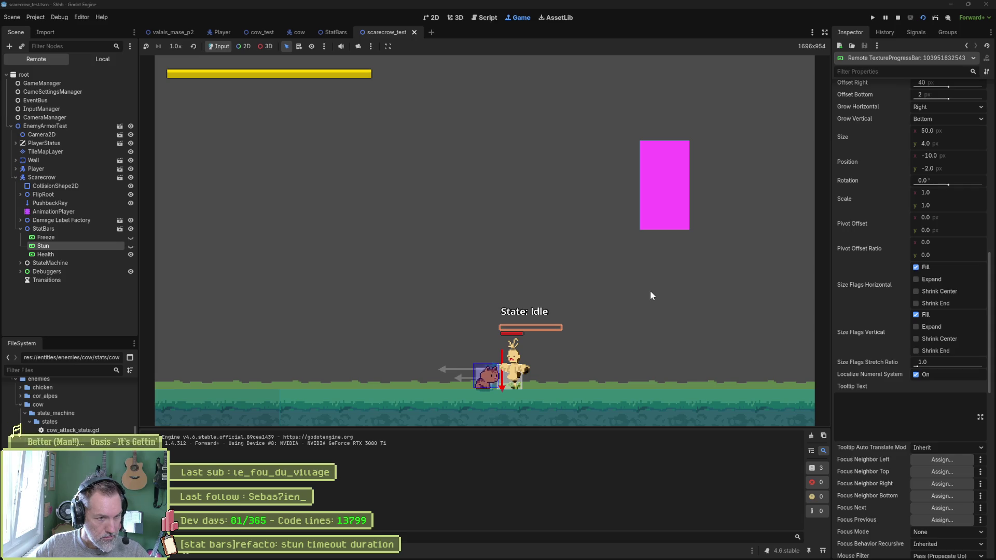
pyautogui.press('space')
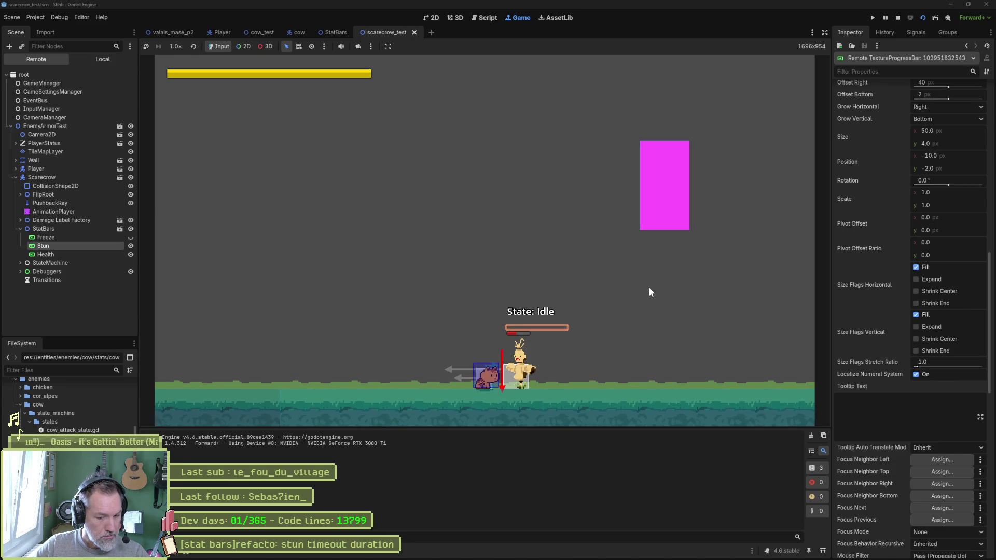
pyautogui.press('F8')
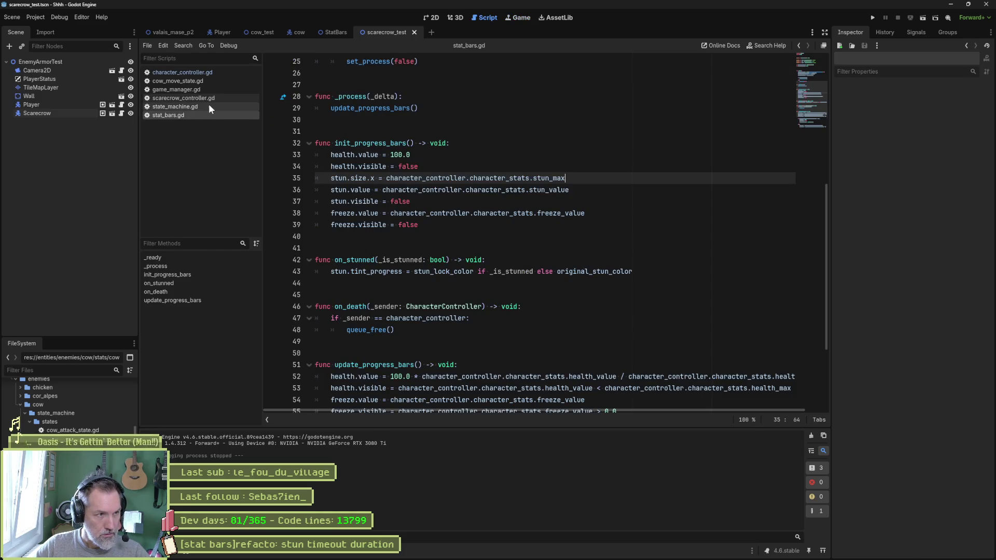
# Search all scripts for is_stunned from state_machine.gd and open the 'is_stunned = true' match
pyautogui.click(208, 106)
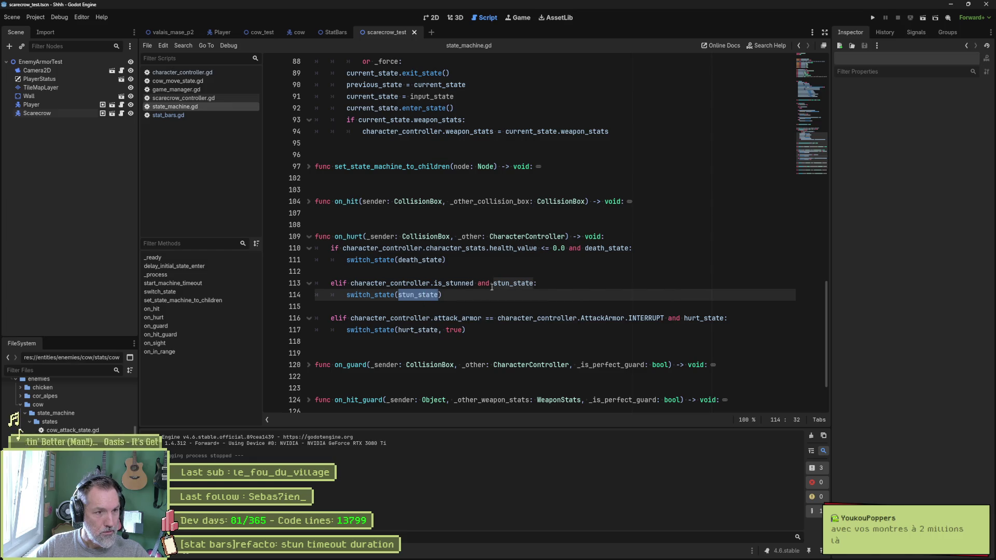
pyautogui.doubleClick(463, 284)
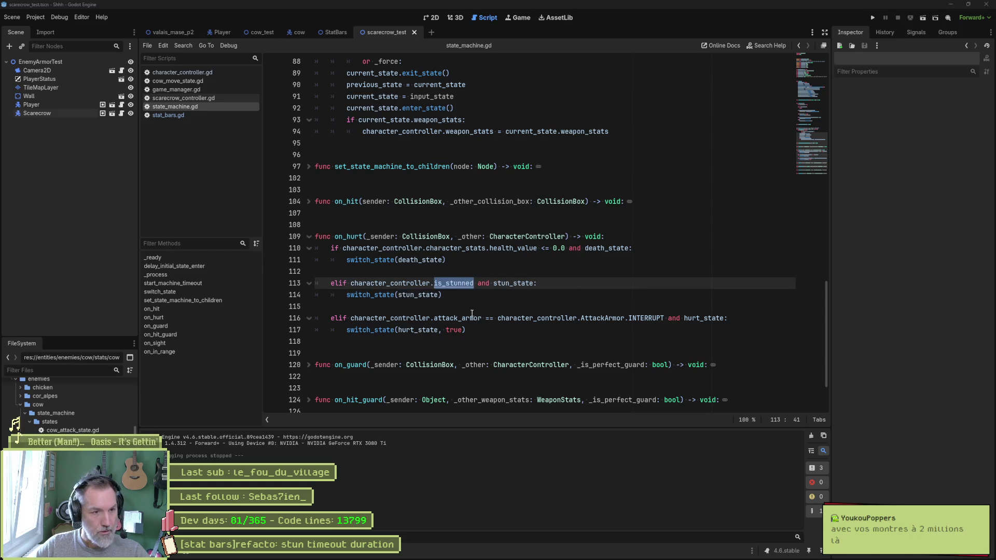
pyautogui.hotkey('ctrl', 'shift', 'f')
pyautogui.click(498, 315)
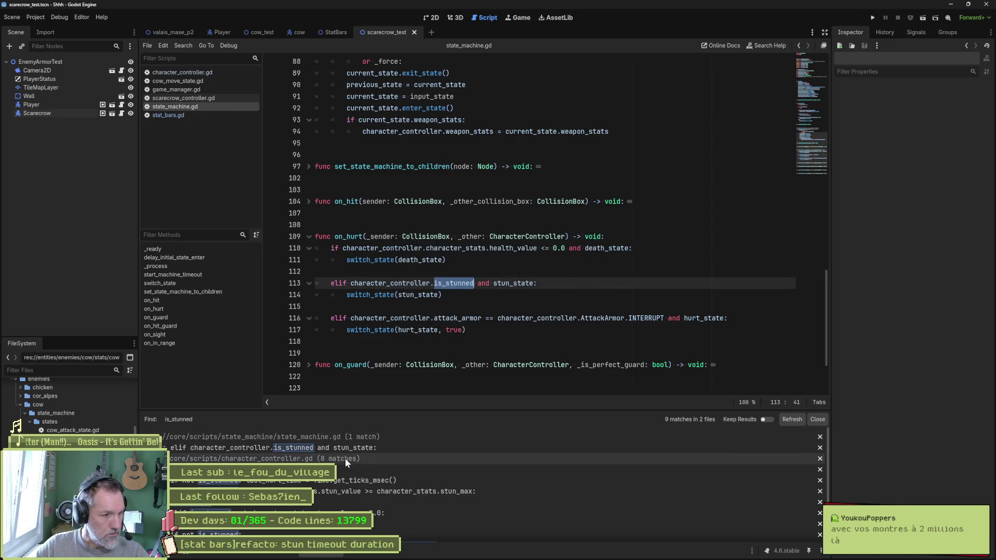
pyautogui.click(306, 503)
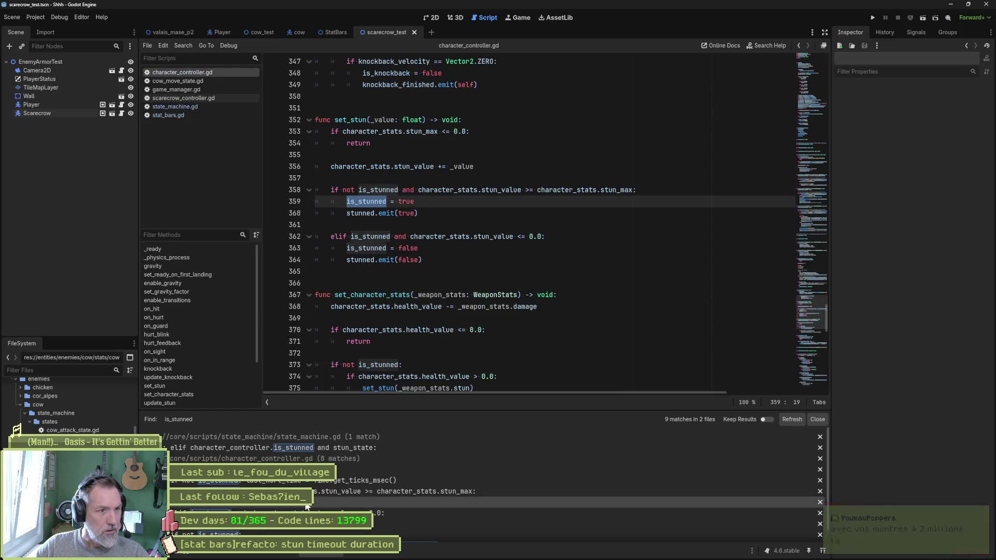
# Examine set_stun's stun_value versus character_stats.stun_max check and the line 356 stun increment
pyautogui.doubleClick(520, 191)
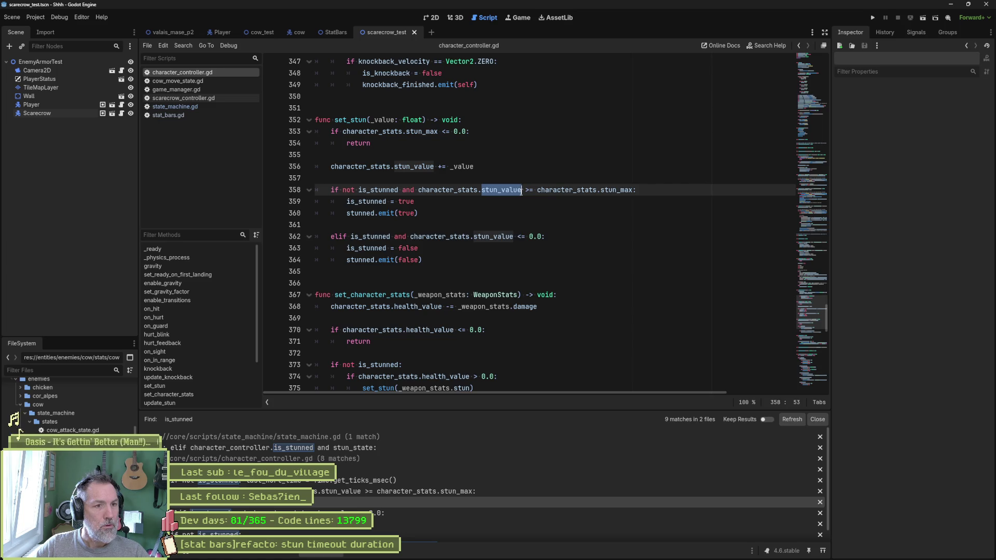
pyautogui.moveTo(634, 190); pyautogui.dragTo(539, 191)
pyautogui.moveTo(408, 166); pyautogui.dragTo(478, 169)
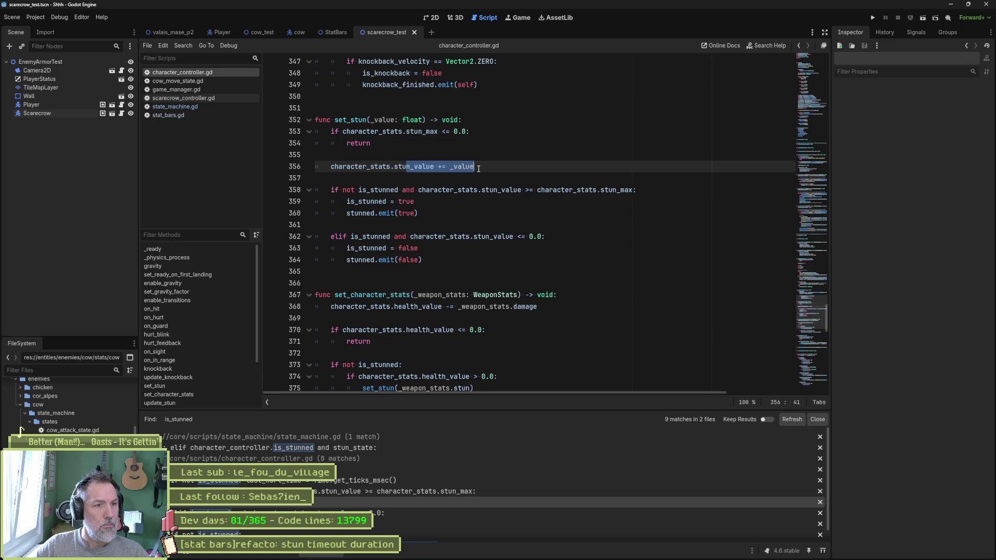
pyautogui.click(478, 169)
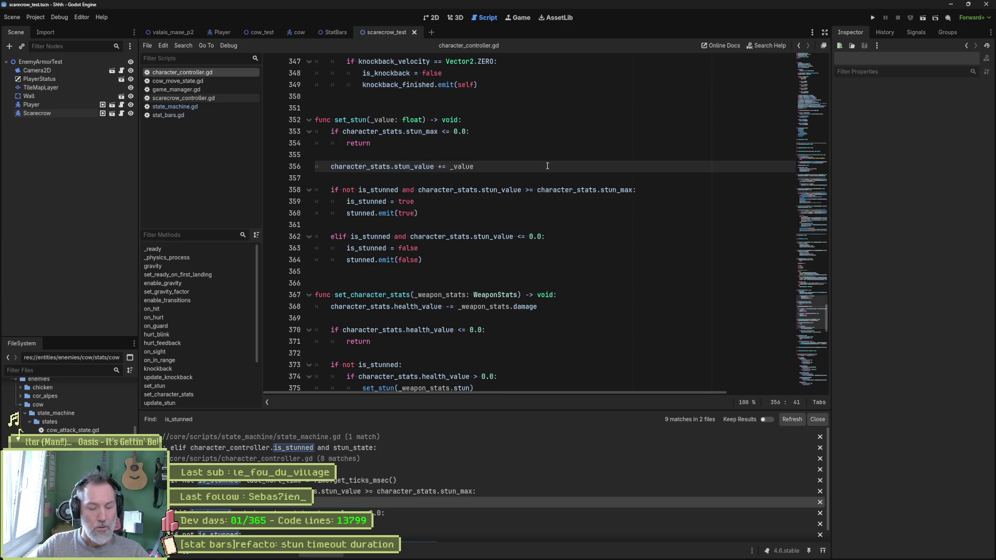
# Start a print_debug(self, "...") line below line 356 and copy character_stats.stun_value
pyautogui.press('Return')
pyautogui.write('print_debug(selfm, "')
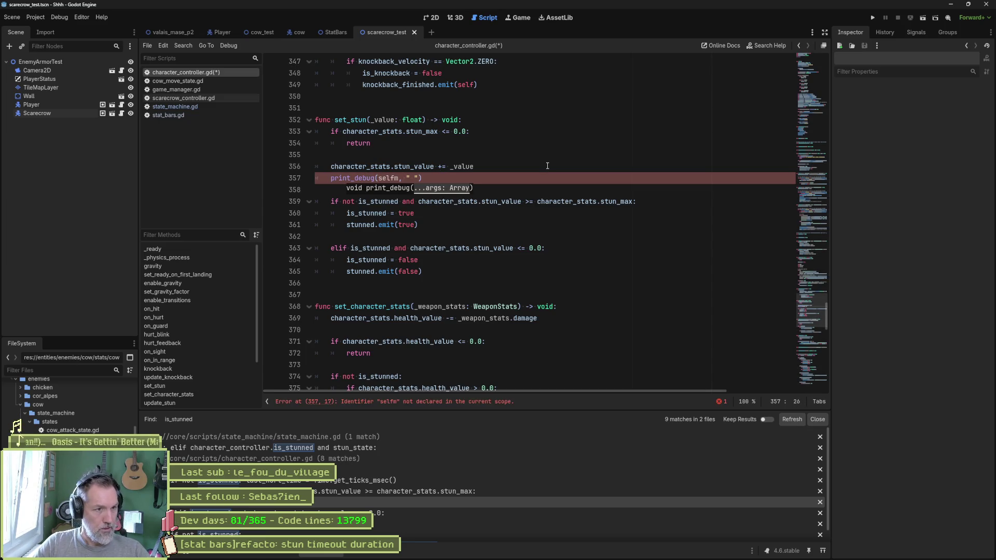
pyautogui.press('BackSpace')
pyautogui.press('Up')
pyautogui.press('Home')
pyautogui.hotkey('ctrl', 'shift', 'Right')
pyautogui.hotkey('ctrl', 'shift', 'Right')
pyautogui.hotkey('ctrl', 'c')
pyautogui.press('Down')
pyautogui.press('Left')
pyautogui.press('Left')
# Finish the print with a 'character_stats.stun_value:' label and value, then test-run the project
pyautogui.hotkey('ctrl', 'v')
pyautogui.write(':')
pyautogui.press('Right')
pyautogui.write(',')
pyautogui.hotkey('ctrl', 'v')
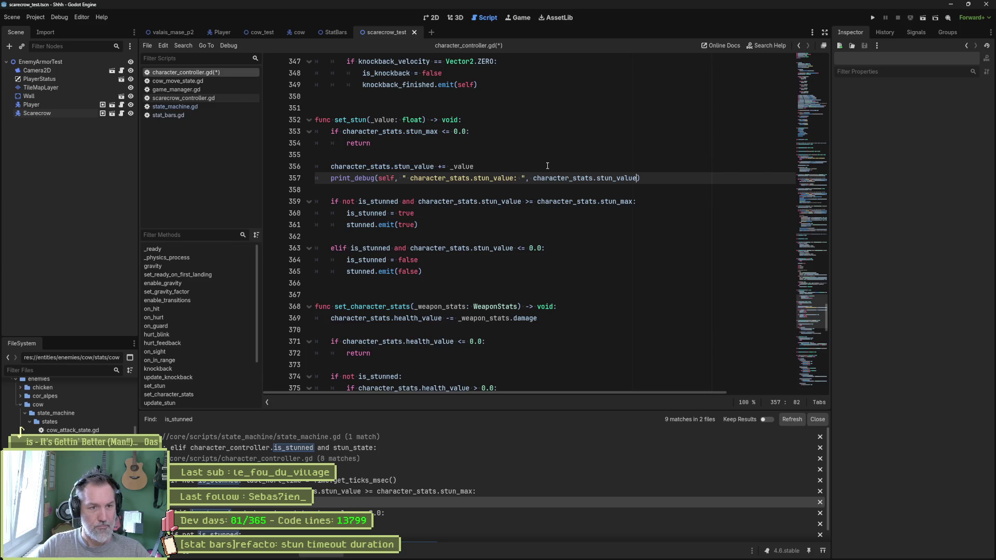
pyautogui.press('F6')
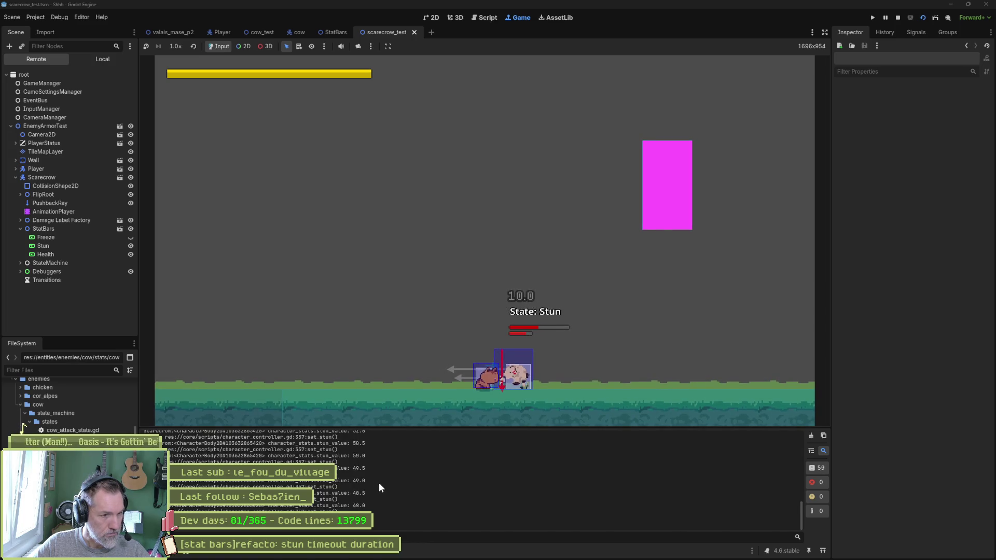
pyautogui.hotkey('ctrl', 'F3')
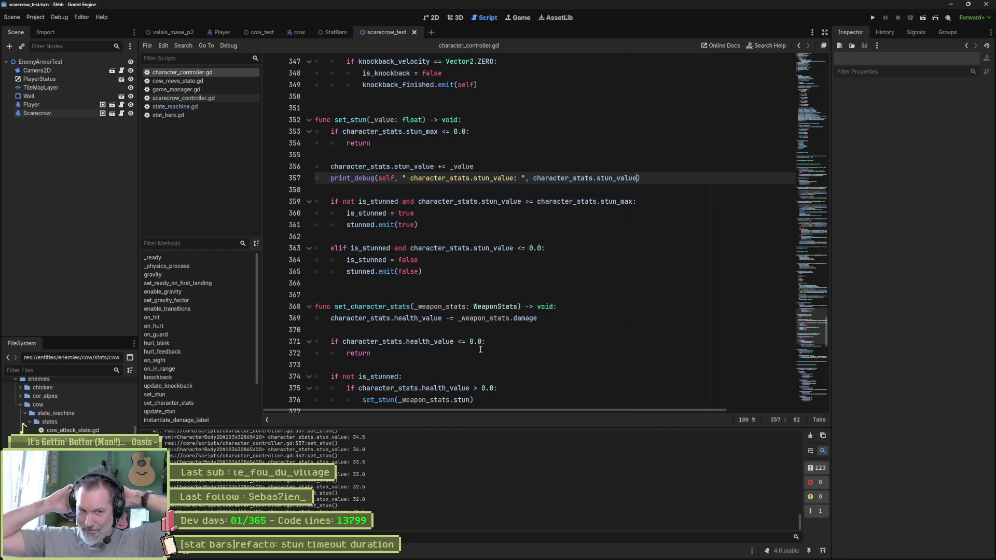
# Switch the script editor from character_controller.gd to stat_bars.gd
pyautogui.moveTo(207, 559)
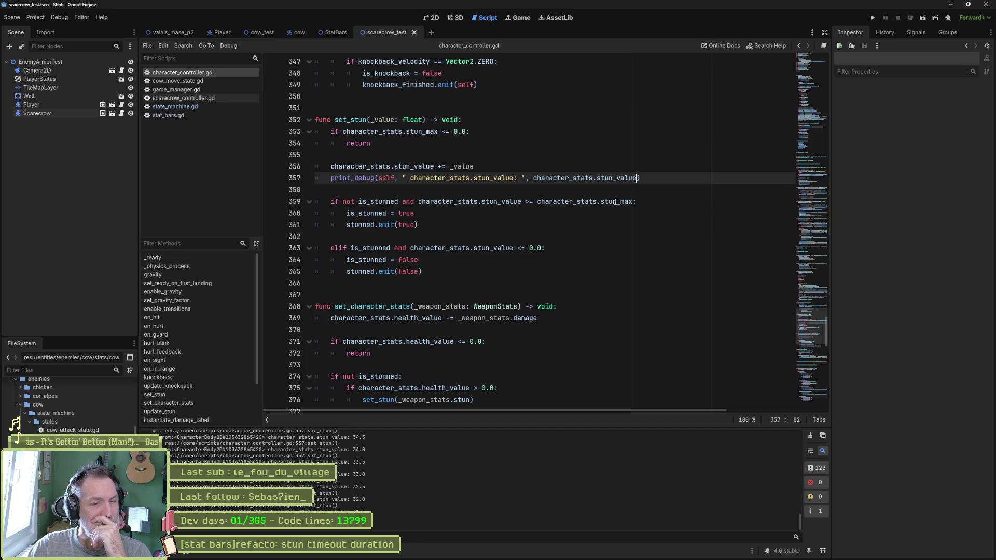
pyautogui.moveTo(616, 202)
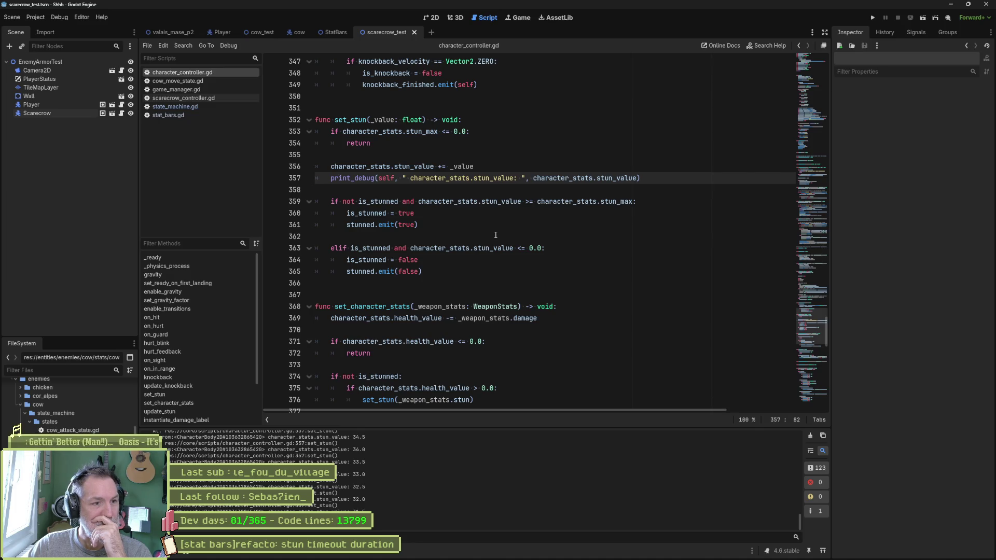
pyautogui.click(181, 117)
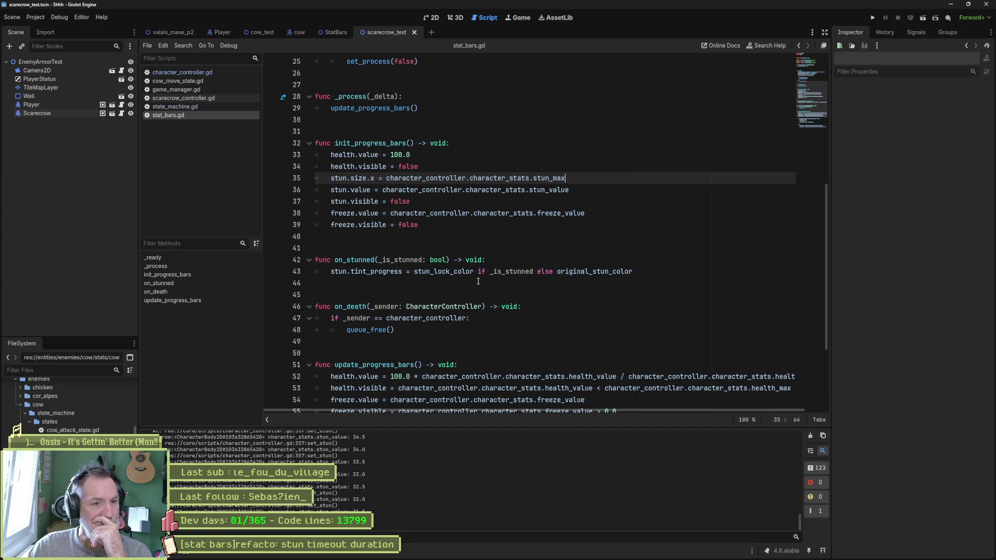
# Review the stun_max check and stun_value line in update_progress_bars, then open the StatBars scene
pyautogui.scroll(-4, 479, 277)
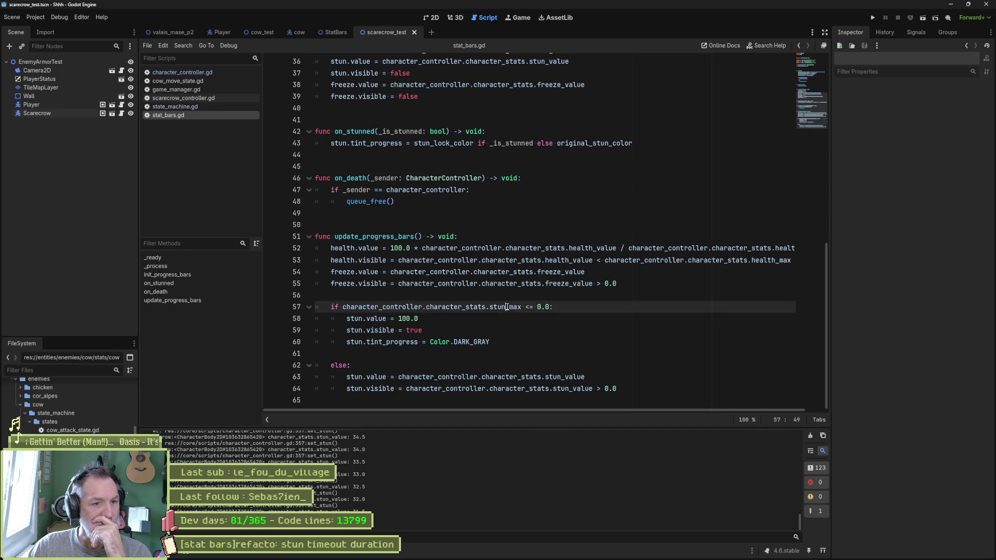
pyautogui.moveTo(508, 307); pyautogui.dragTo(513, 340)
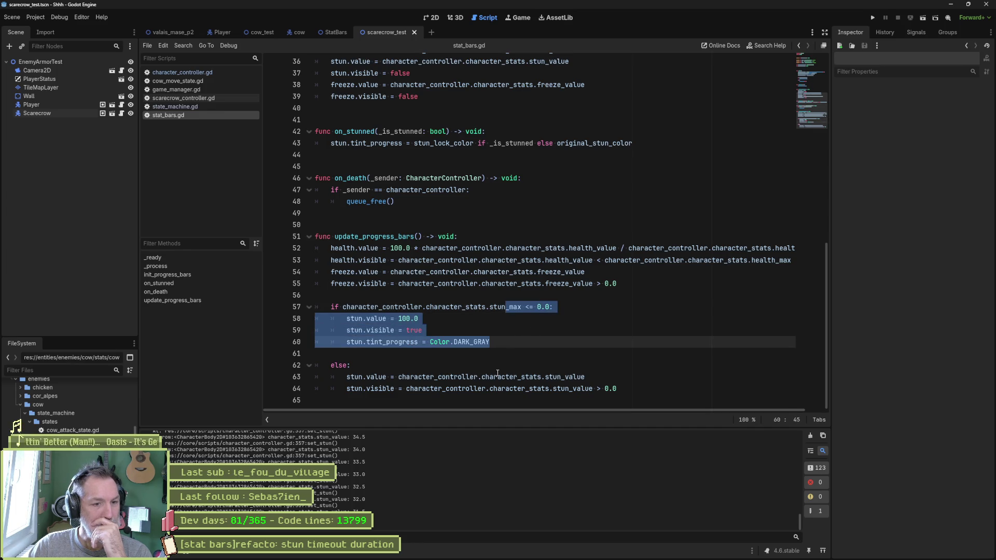
pyautogui.doubleClick(549, 377)
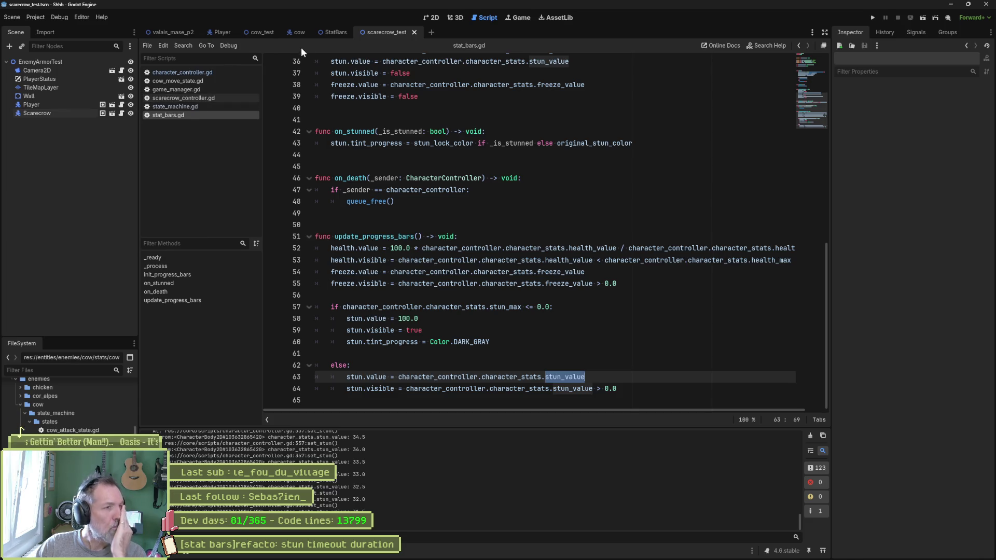
pyautogui.click(336, 32)
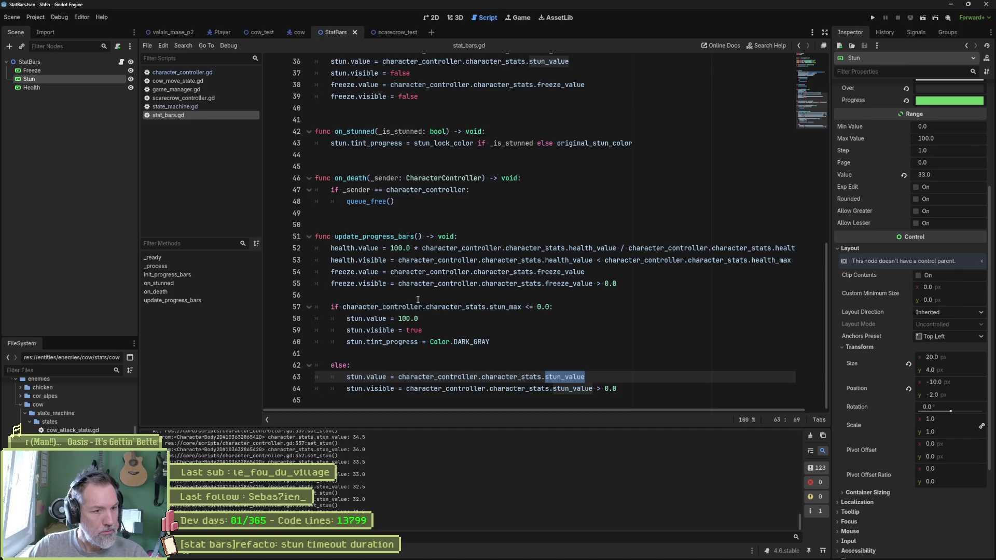
# Move to the end of line 63 and try a division sign, undoing it
pyautogui.doubleClick(382, 378)
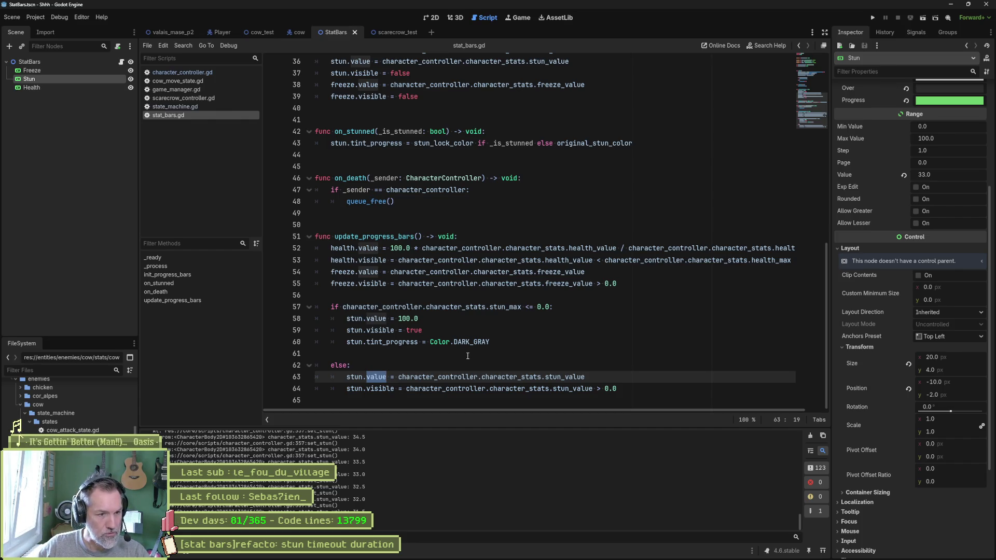
pyautogui.click(614, 373)
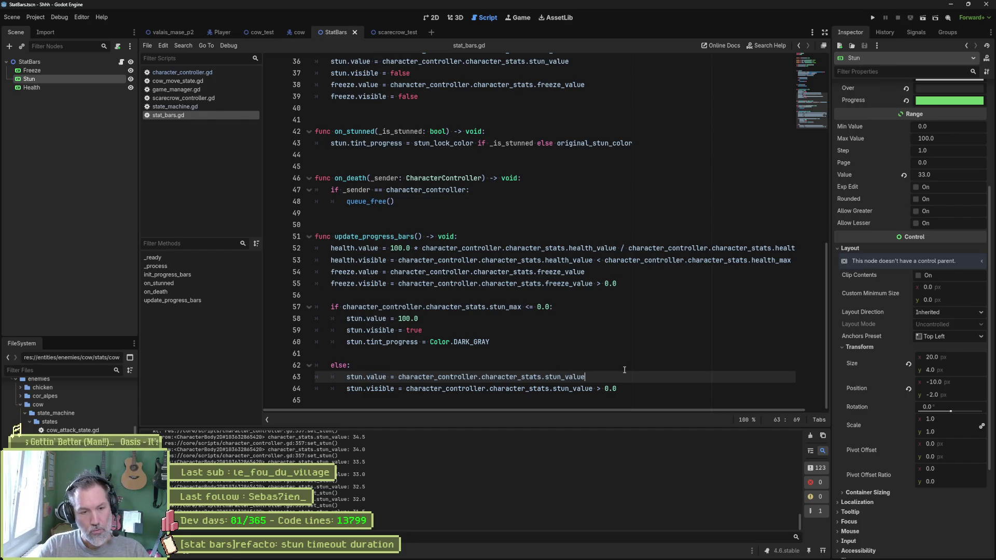
pyautogui.write(' /')
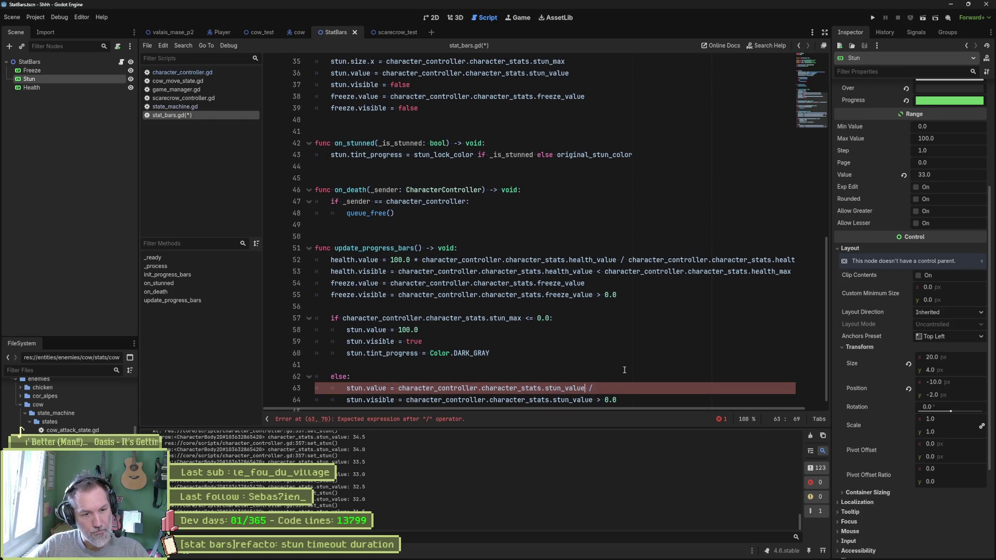
pyautogui.hotkey('ctrl', 'shift', 'Left')
pyautogui.hotkey('ctrl', 'shift', 'Left')
pyautogui.hotkey('ctrl', 'shift', 'Left')
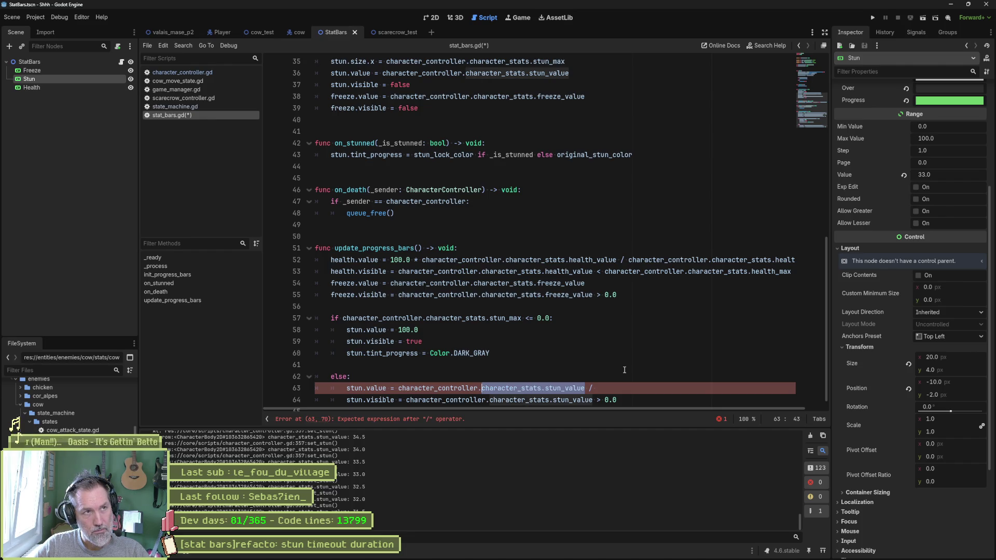
pyautogui.hotkey('ctrl', 'z')
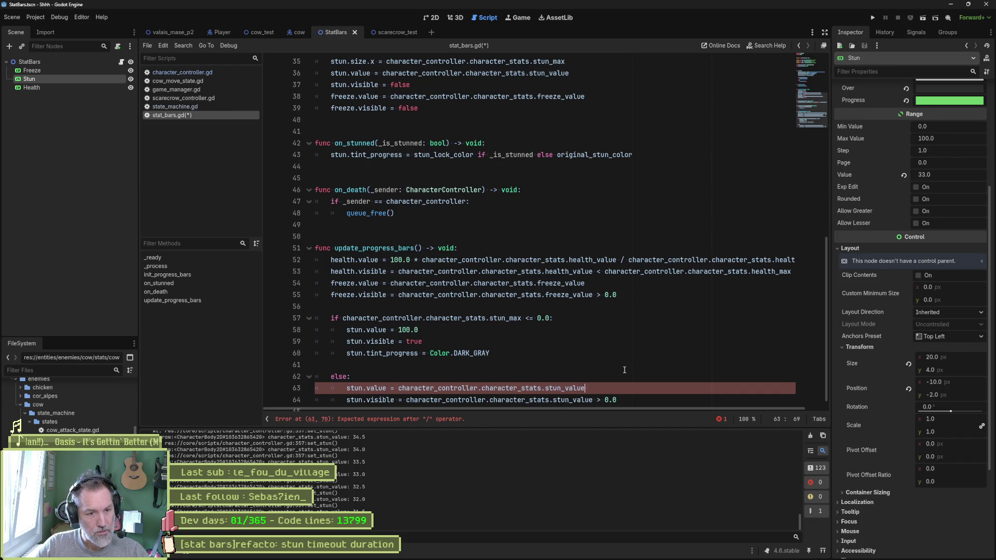
# Make line 63 read stun_max / stun_value and run the project with F5
pyautogui.hotkey('shift', 'End')
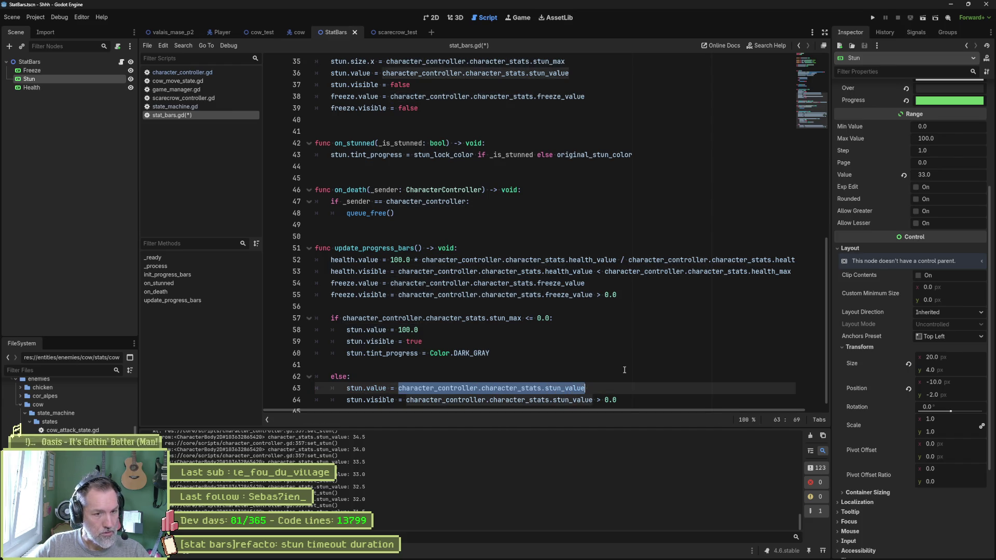
pyautogui.hotkey('ctrl', 'Left')
pyautogui.hotkey('ctrl', 'v')
pyautogui.write('/')
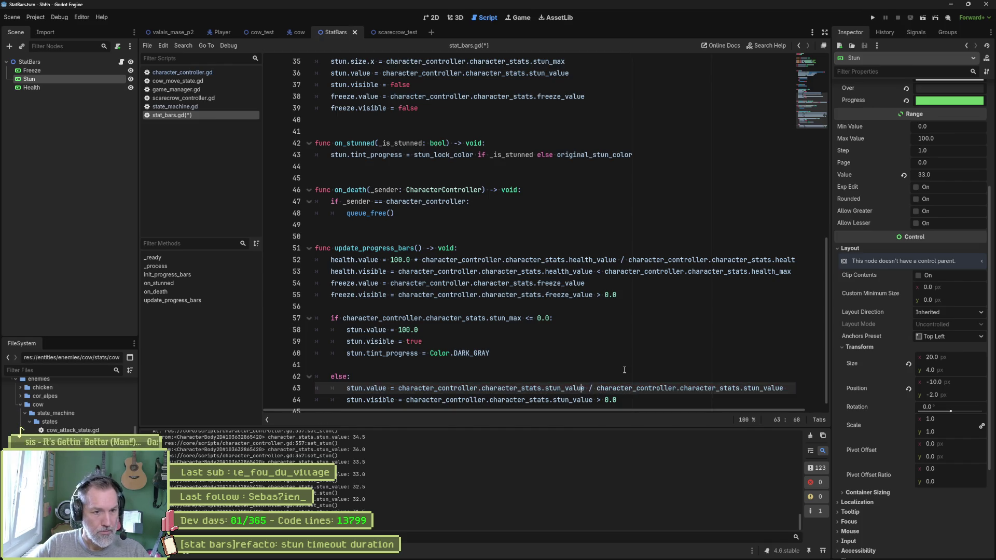
pyautogui.press('Delete')
pyautogui.press('BackSpace')
pyautogui.press('BackSpace')
pyautogui.press('BackSpace')
pyautogui.write('max')
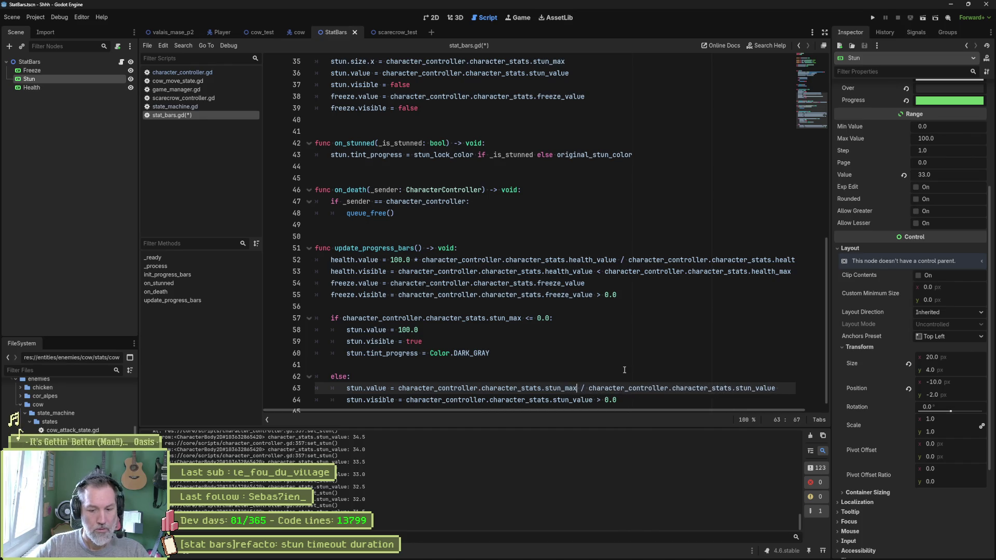
pyautogui.press('F5')
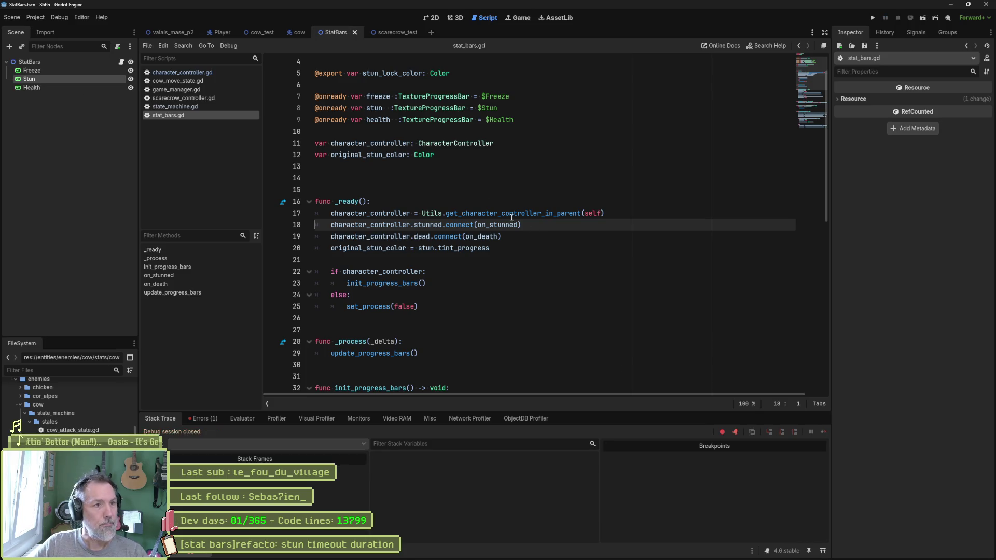
# Run the scarecrow_test scene, charge the scarecrow to test the stun bar, then stop
pyautogui.click(397, 32)
pyautogui.press('F6')
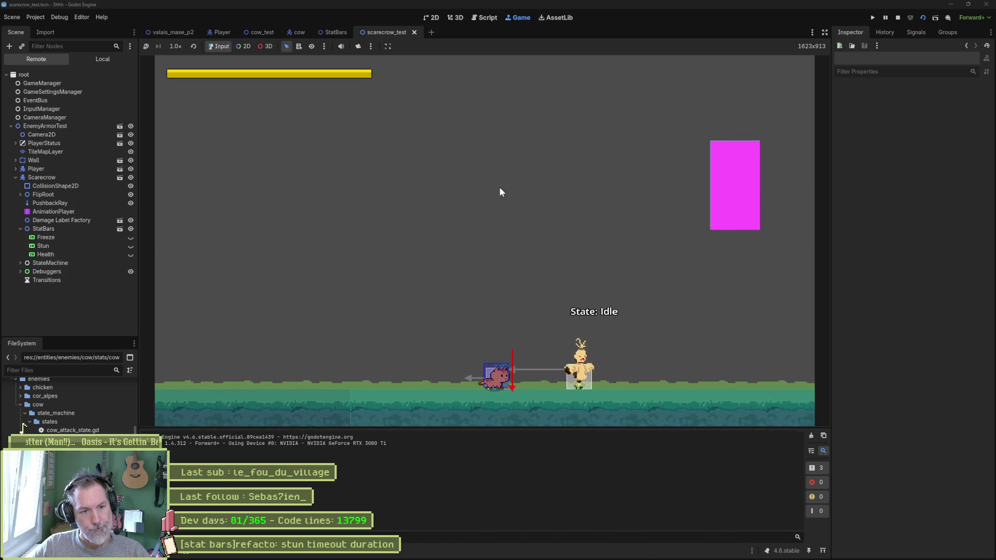
pyautogui.press('Right')
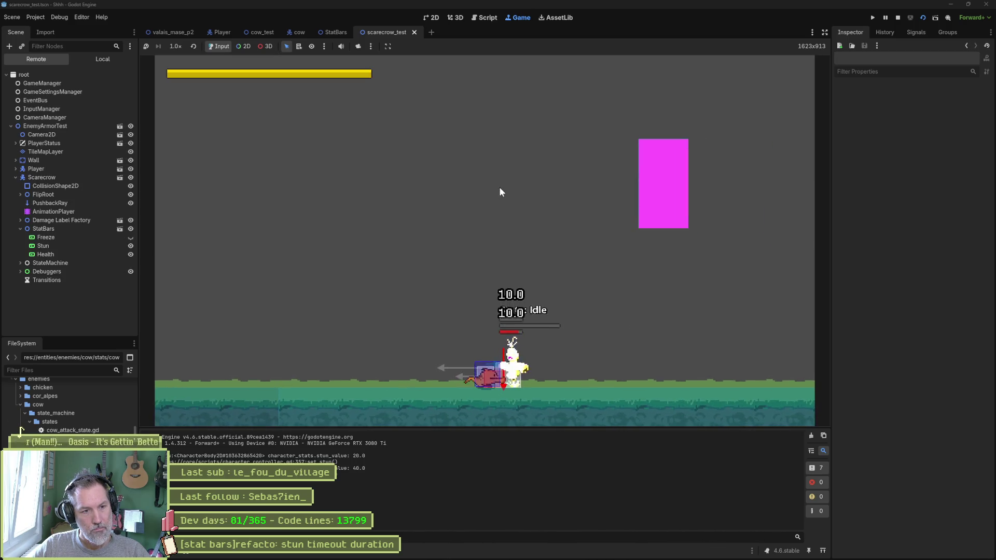
pyautogui.press('F8')
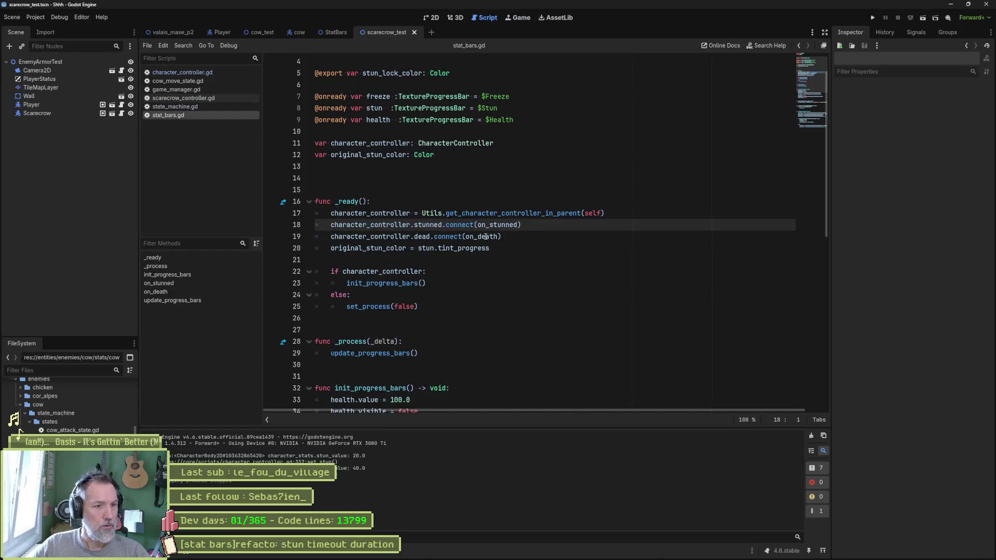
# Delete the divisor on line 63 and type 'stun_value /' ahead of stun_max
pyautogui.scroll(-10, 485, 237)
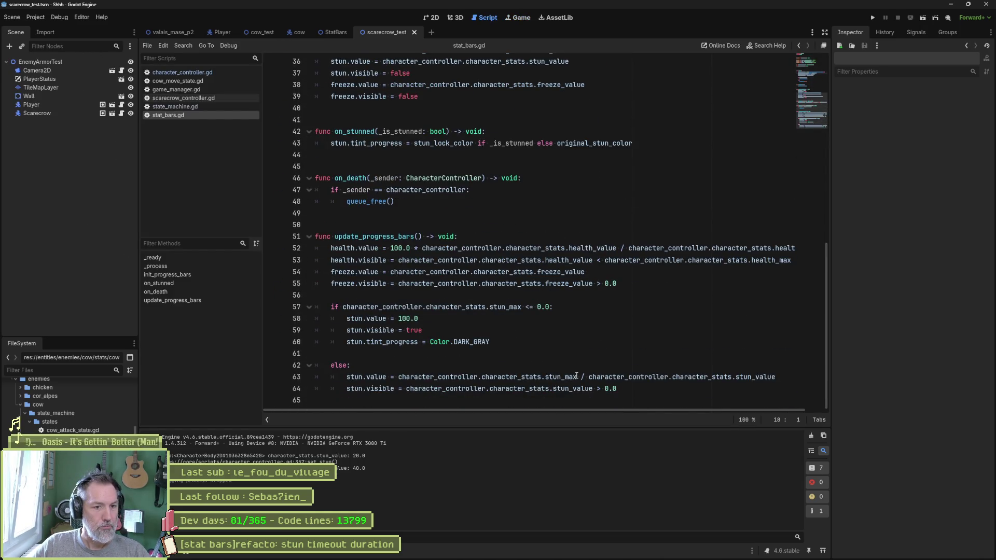
pyautogui.moveTo(588, 377); pyautogui.dragTo(778, 377)
pyautogui.press('BackSpace')
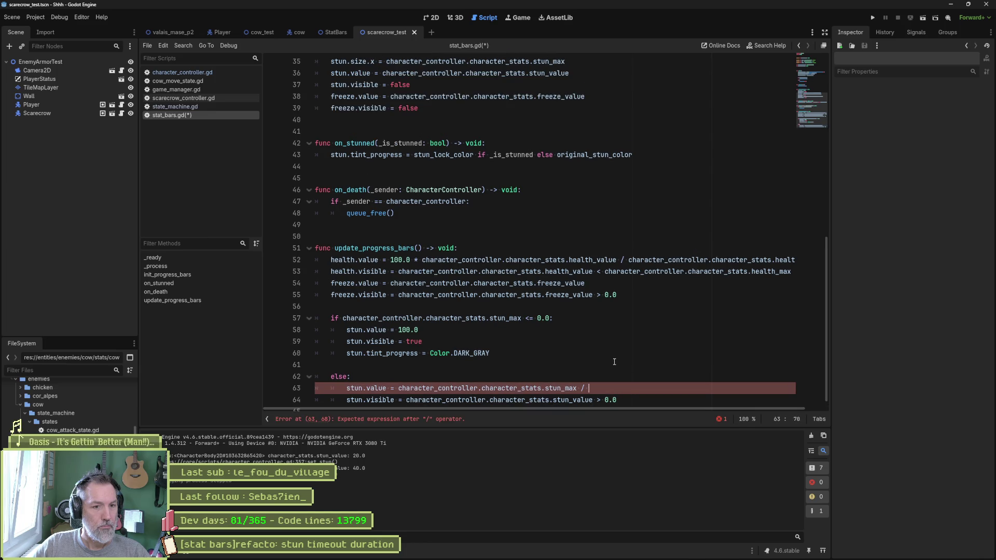
pyautogui.write('stun_value / character_controller.character_stats.stun_')
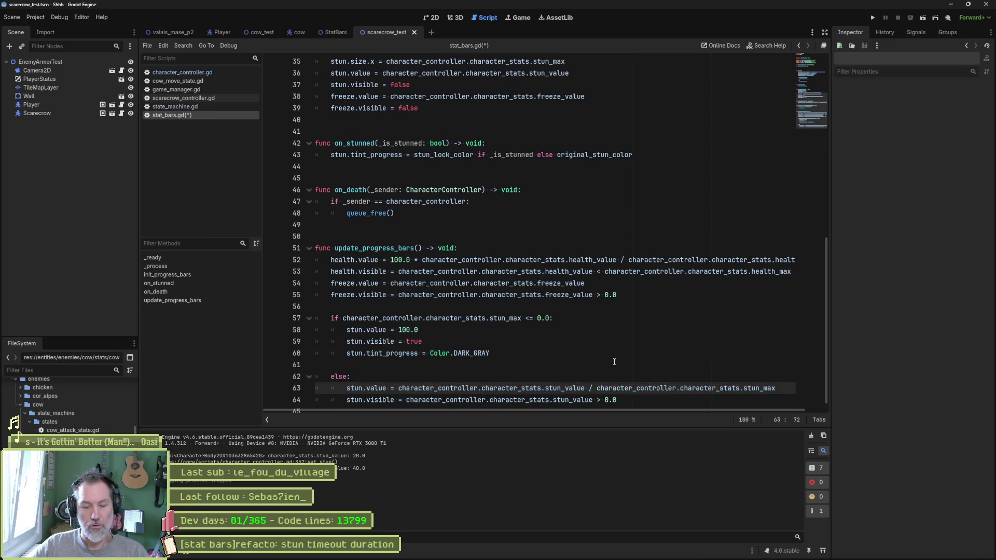
pyautogui.press('F6')
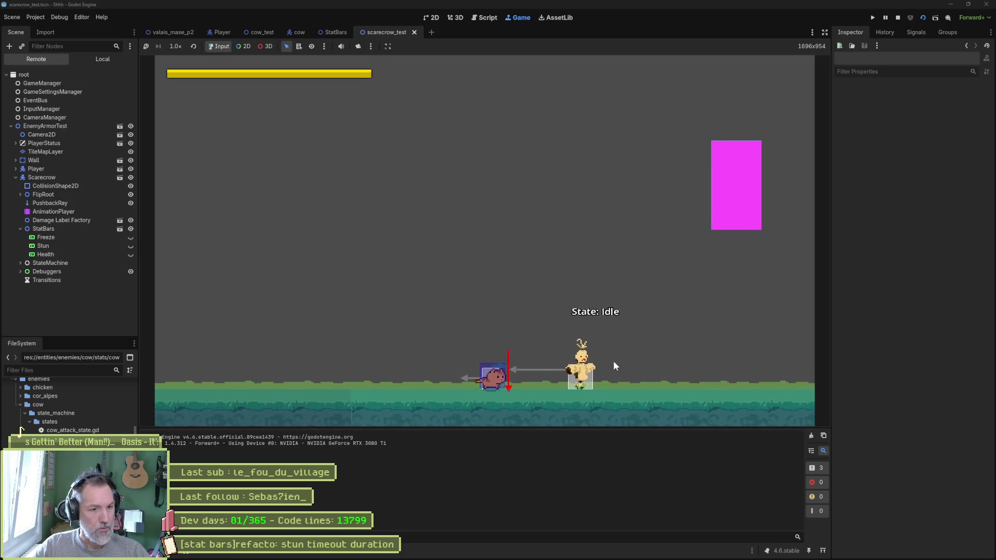
pyautogui.press('j')
pyautogui.press('j')
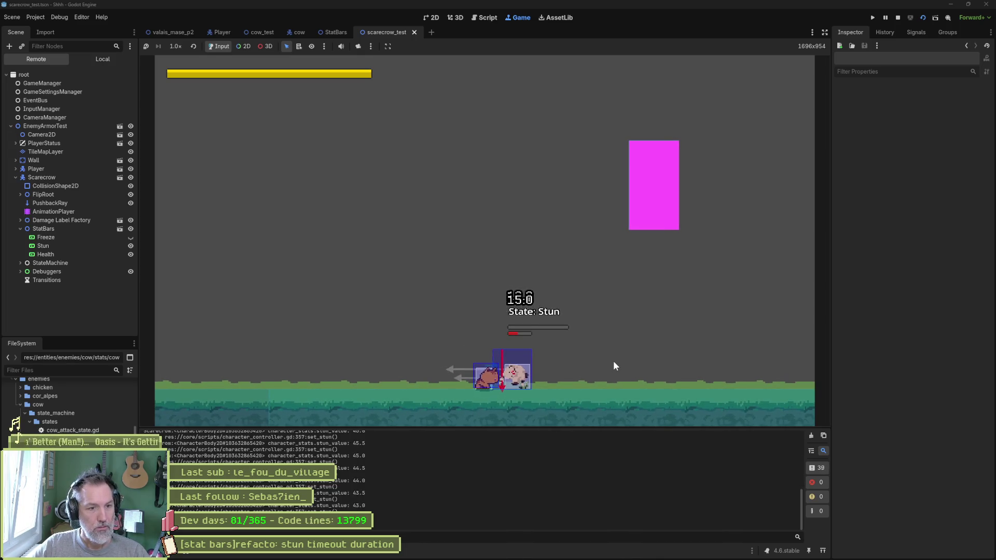
pyautogui.hotkey('ctrl', 'F3')
pyautogui.scroll(-1, 566, 349)
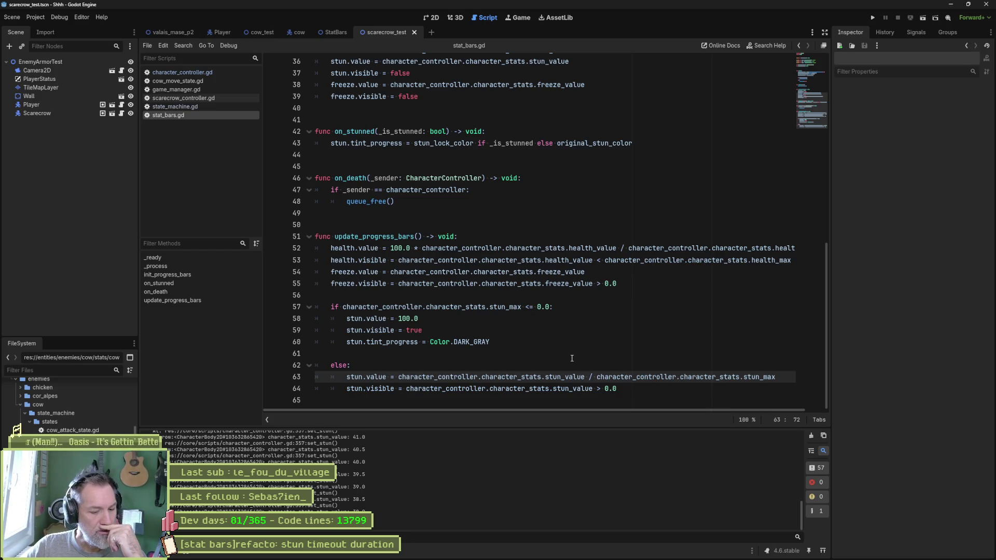
pyautogui.moveTo(545, 377); pyautogui.dragTo(585, 379)
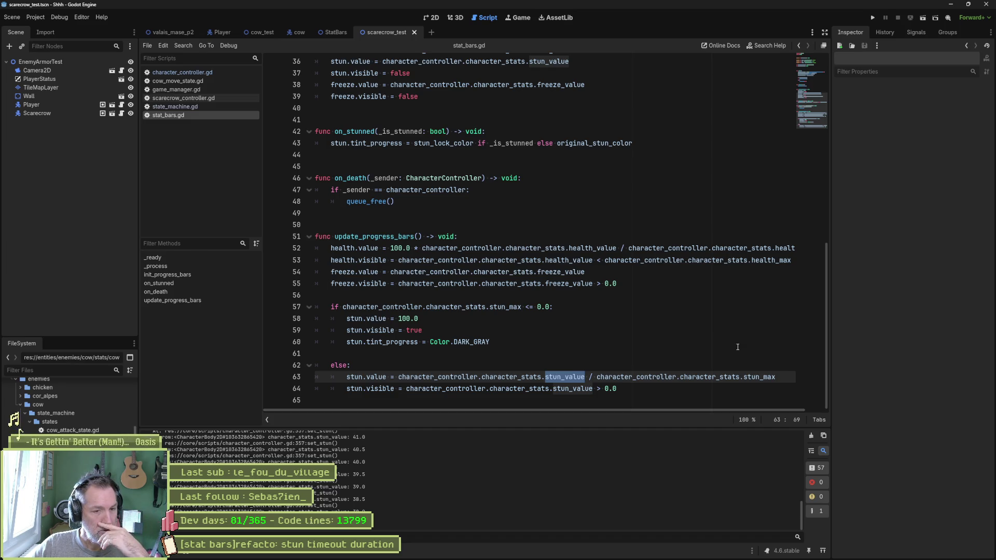
# Reorder line 63's division to character_stats.stun_max / character_stats.stun_value
pyautogui.moveTo(596, 377); pyautogui.dragTo(741, 377)
pyautogui.hotkey('shift', 'End')
pyautogui.hotkey('ctrl', 'c')
pyautogui.press('BackSpace')
pyautogui.press('BackSpace')
pyautogui.press('BackSpace')
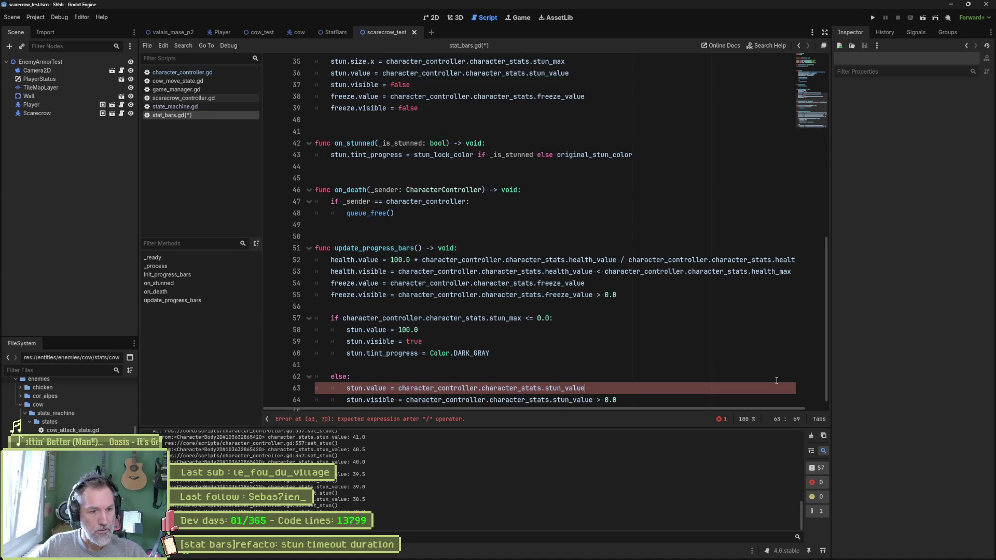
pyautogui.hotkey('ctrl', 'Left')
pyautogui.hotkey('ctrl', 'Left')
pyautogui.hotkey('ctrl', 'Left')
pyautogui.hotkey('ctrl', 'v')
pyautogui.write('/')
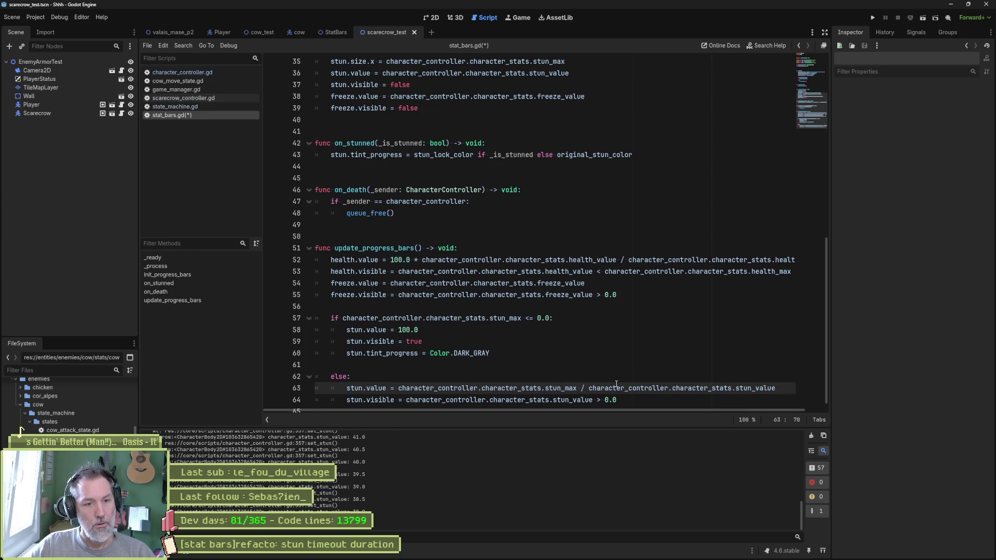
# Prefix the stun expression with '100 *' and run the scene to test the bar
pyautogui.click(399, 389)
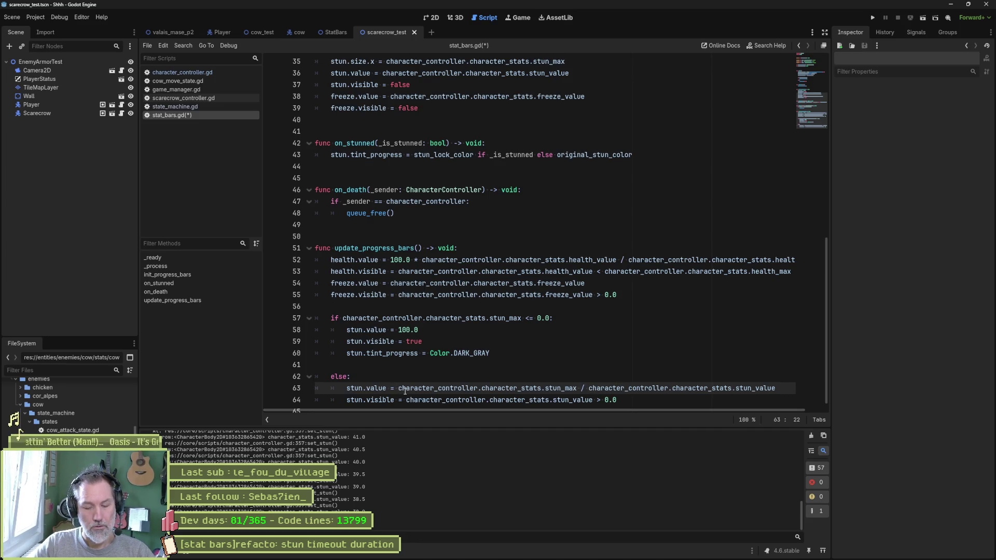
pyautogui.write('100 *')
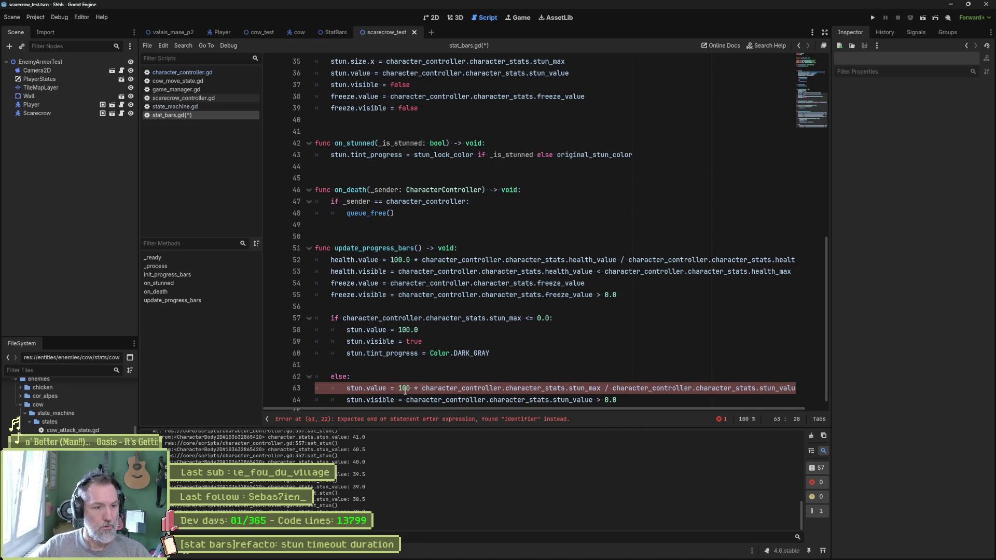
pyautogui.press('F6')
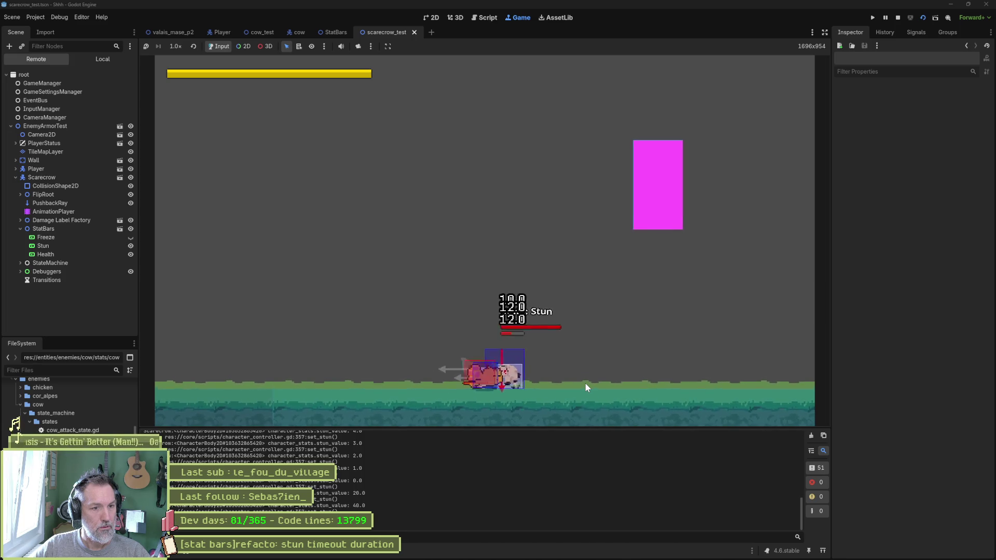
pyautogui.hotkey('ctrl', 'F3')
# Add a print_debug(self, ...) line under else logging the labelled stun_max / stun_value ratio, then run
pyautogui.scroll(-1, 586, 383)
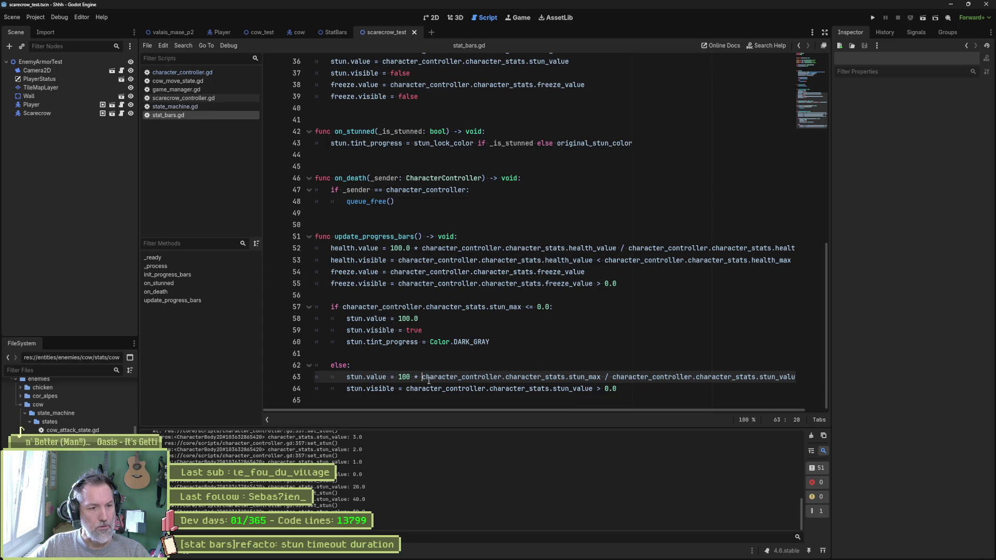
pyautogui.moveTo(422, 377); pyautogui.dragTo(753, 377)
pyautogui.click(605, 365)
pyautogui.press('Return')
pyautogui.write('print_d')
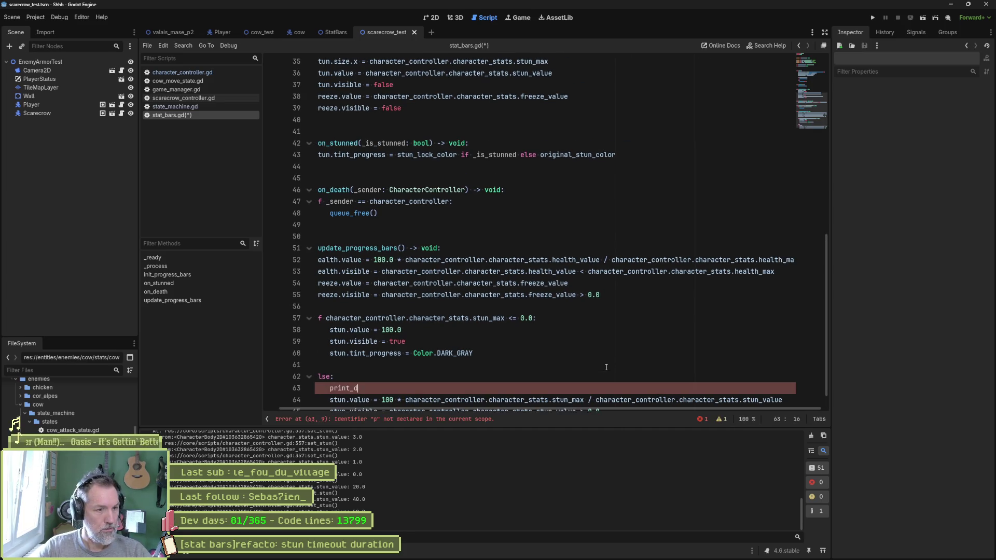
pyautogui.write('(')
pyautogui.write('f, "')
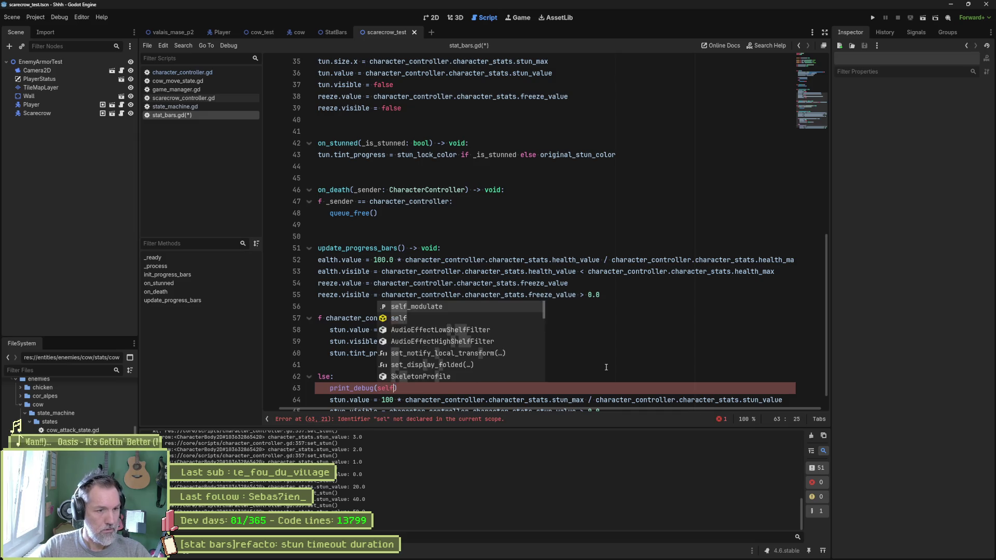
pyautogui.write('character_controller.character_stats.stun_max / character_controller.character_stats.stun_value')
pyautogui.write(': ",')
pyautogui.write('character_controller.character_stats.stun_max / character_controller.character_stats.stun_value')
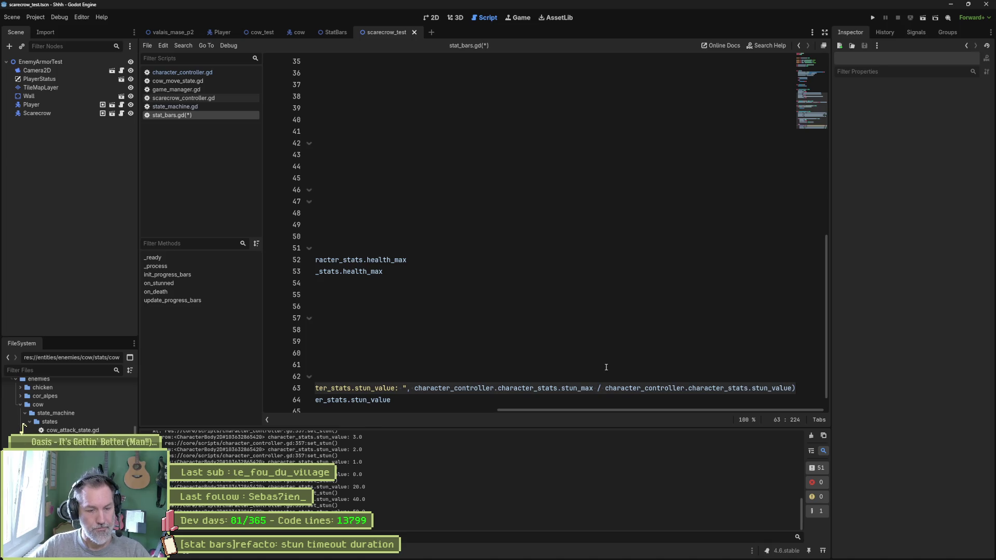
pyautogui.press('F5')
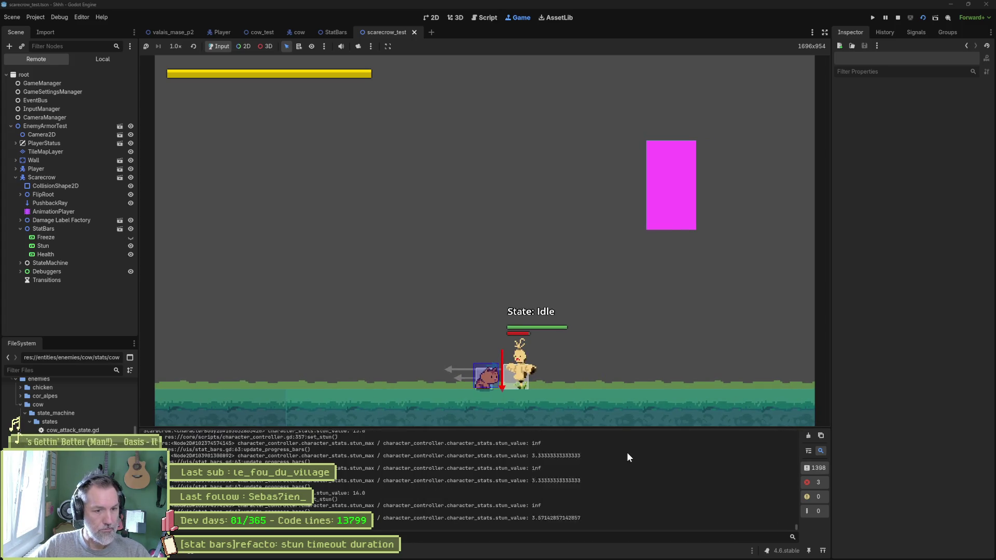
# Add 'if character_controller.character_stats.stun_value > 0.0:' on a new line under else
pyautogui.press('F8')
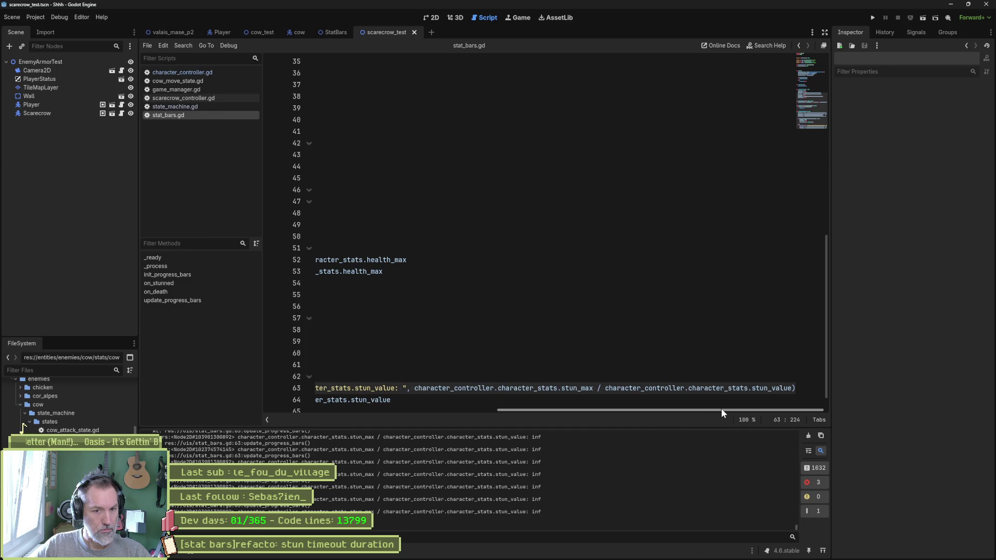
pyautogui.moveTo(721, 410); pyautogui.dragTo(486, 410)
pyautogui.click(423, 377)
pyautogui.press('Return')
pyautogui.write('if')
pyautogui.write('character_controller.character_stats.stun_max / character_controller.character_stats.stun_value')
pyautogui.hotkey('ctrl', 'BackSpace')
pyautogui.hotkey('ctrl', 'BackSpace')
pyautogui.hotkey('ctrl', 'BackSpace')
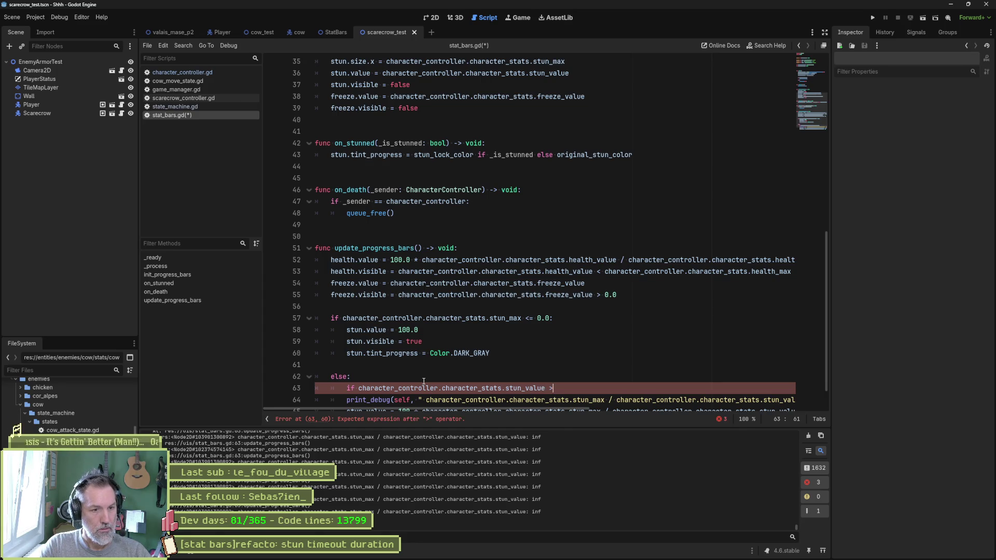
pyautogui.write(':')
# Indent the print and stun lines under the new if and rerun the scene, logging 2.5
pyautogui.scroll(-1, 438, 377)
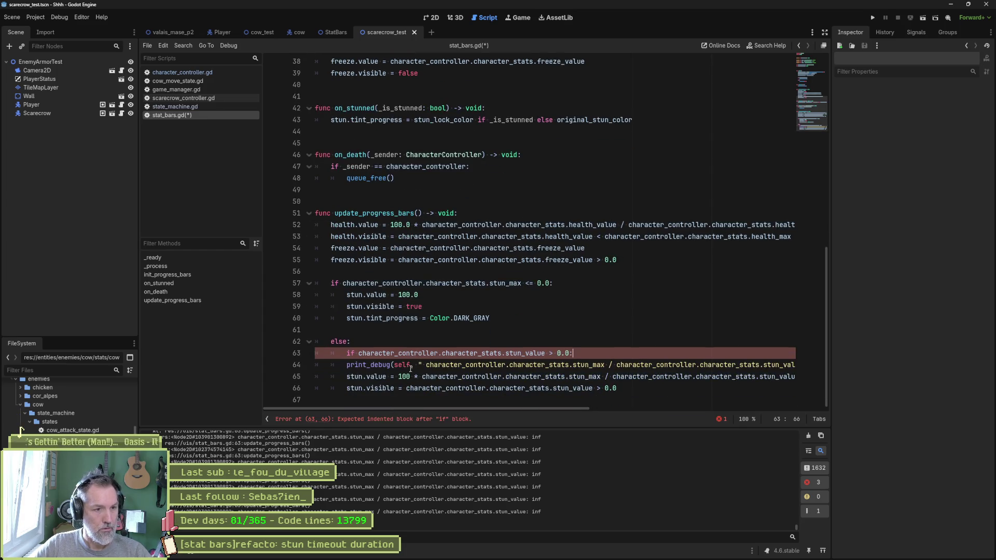
pyautogui.moveTo(412, 368); pyautogui.dragTo(633, 389)
pyautogui.press('Tab')
pyautogui.click(640, 354)
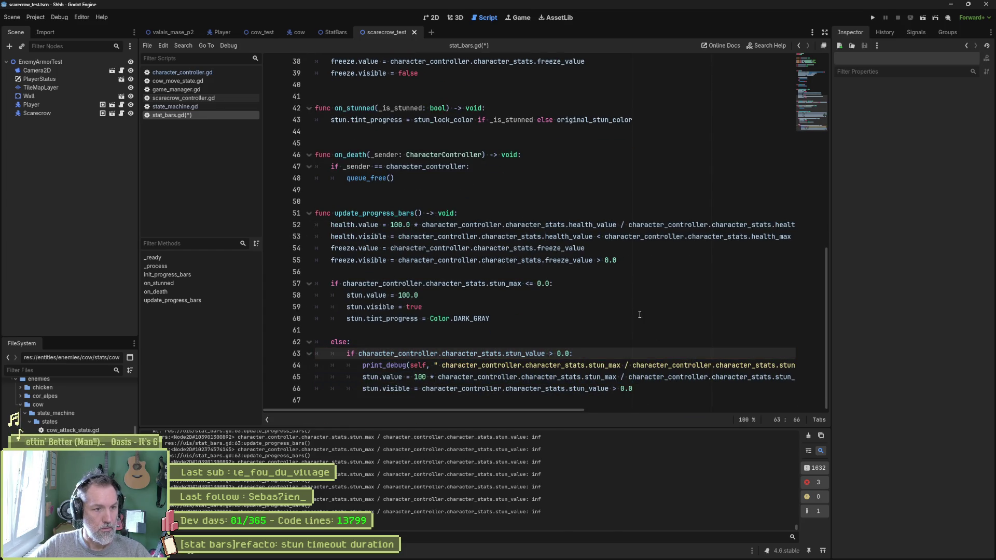
pyautogui.press('F6')
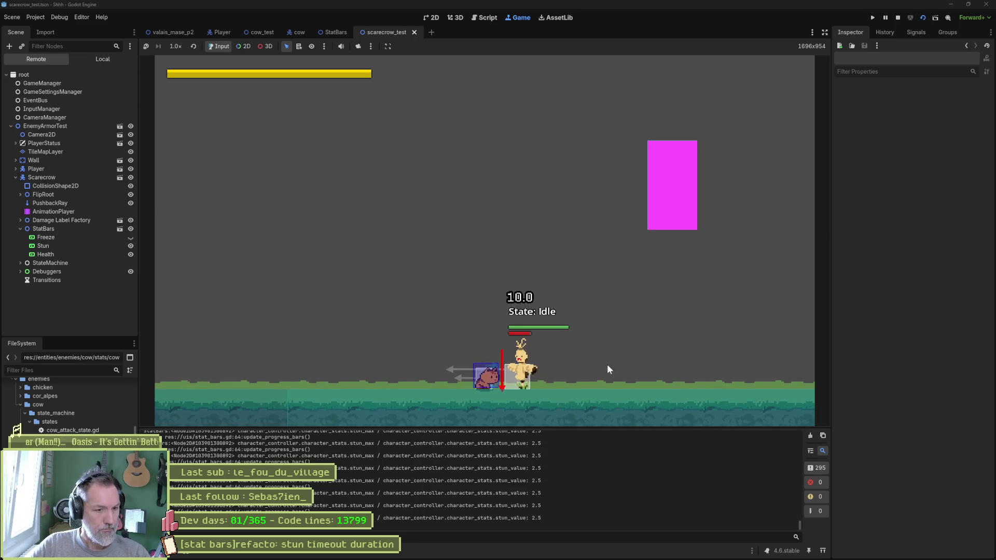
pyautogui.press('F8')
pyautogui.moveTo(798, 524); pyautogui.dragTo(802, 429)
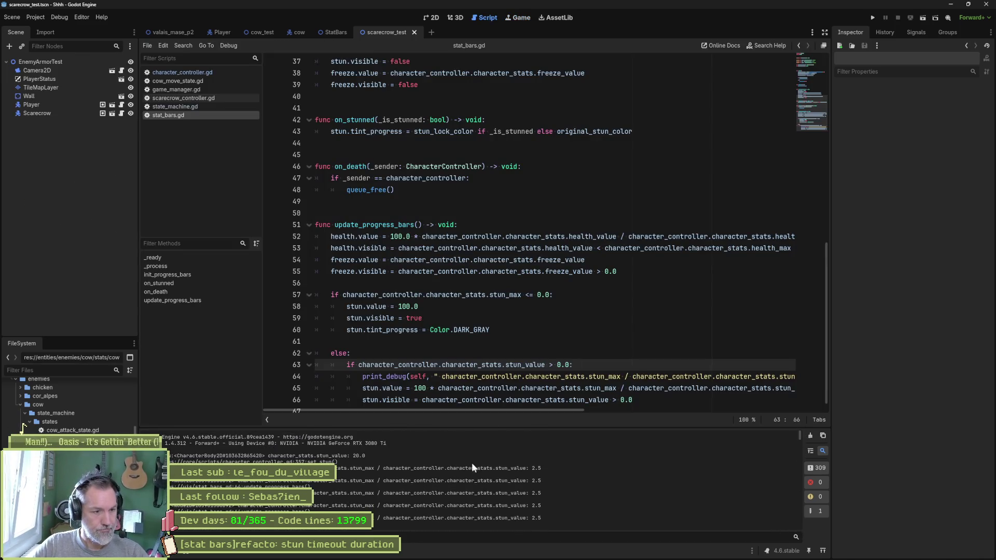
pyautogui.doubleClick(358, 455)
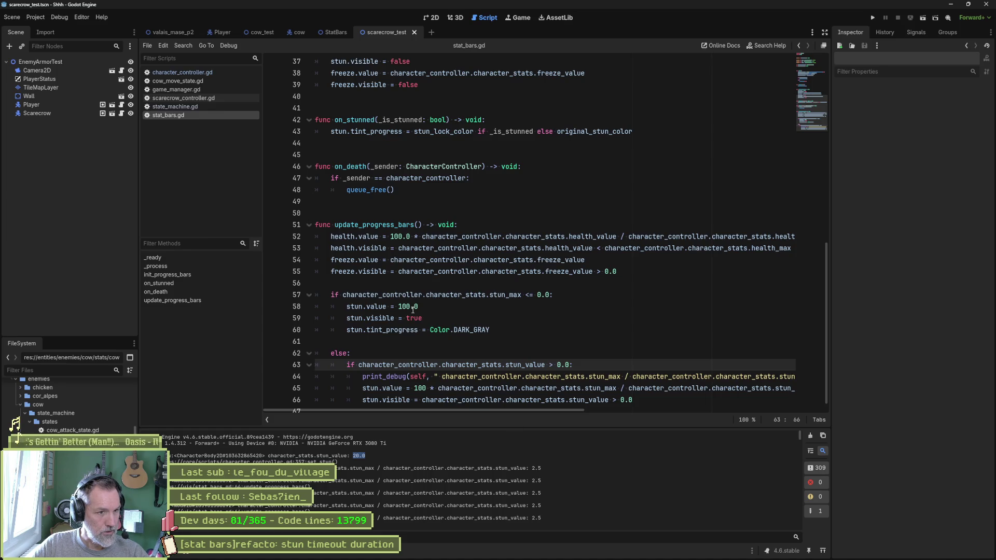
pyautogui.scroll(-1, 477, 366)
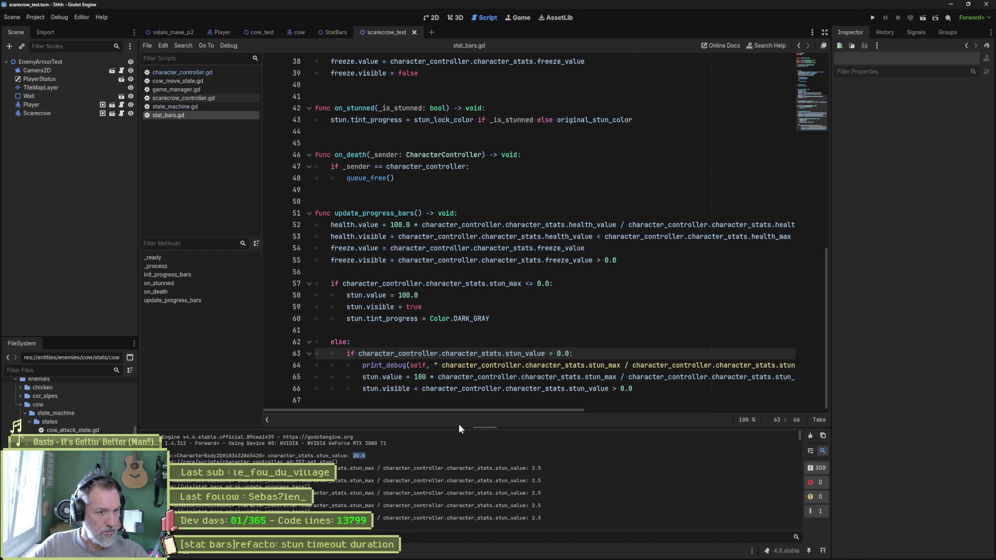
pyautogui.click(425, 377)
pyautogui.press('F6')
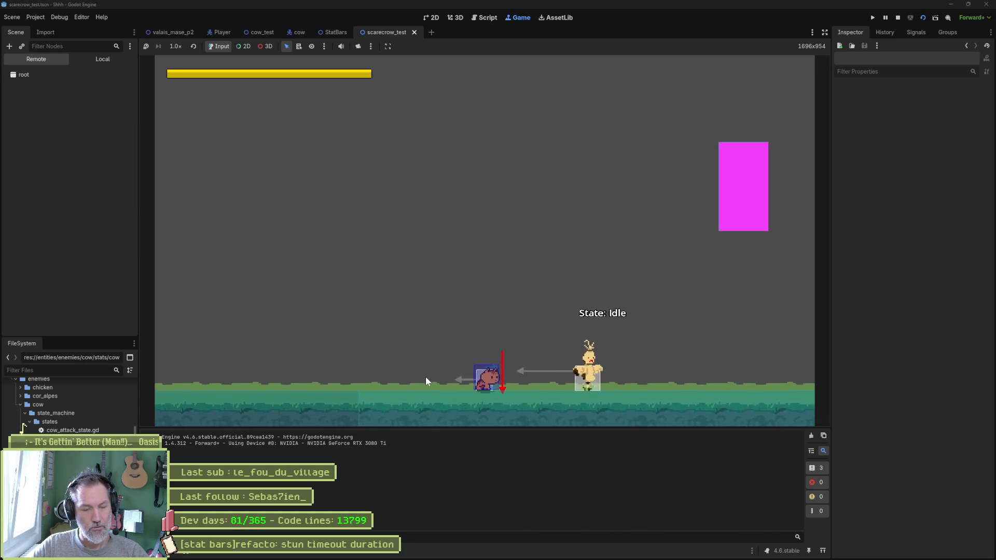
pyautogui.press('Right')
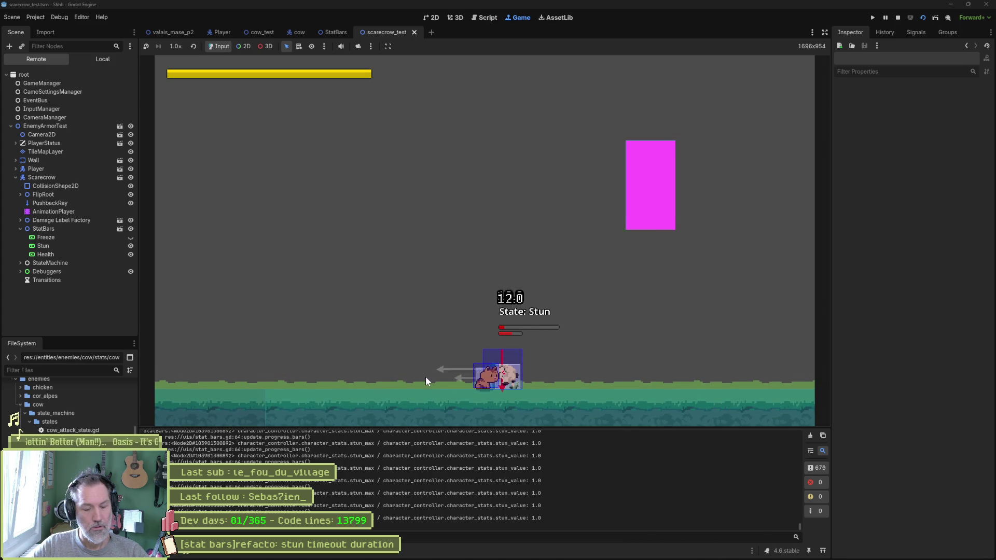
pyautogui.press('F8')
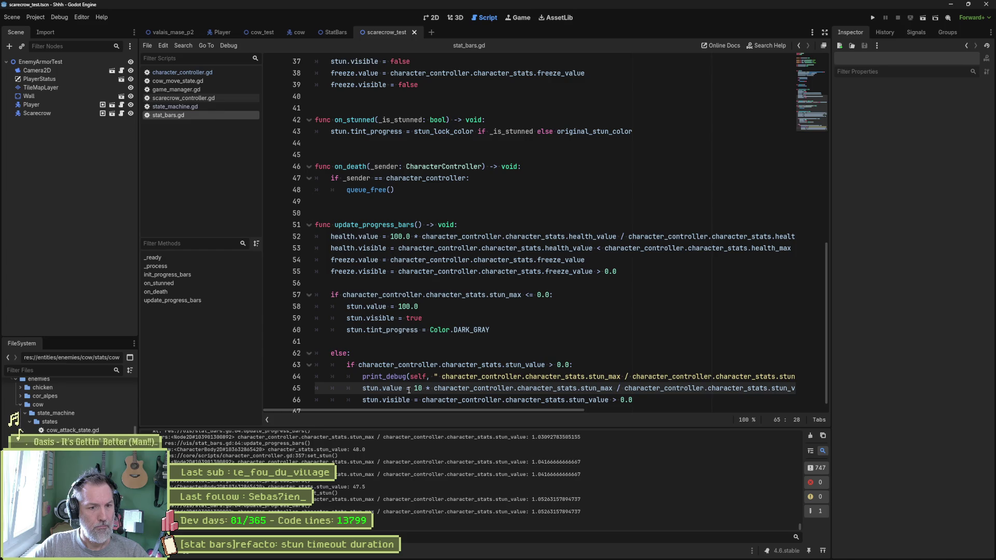
pyautogui.click(406, 389)
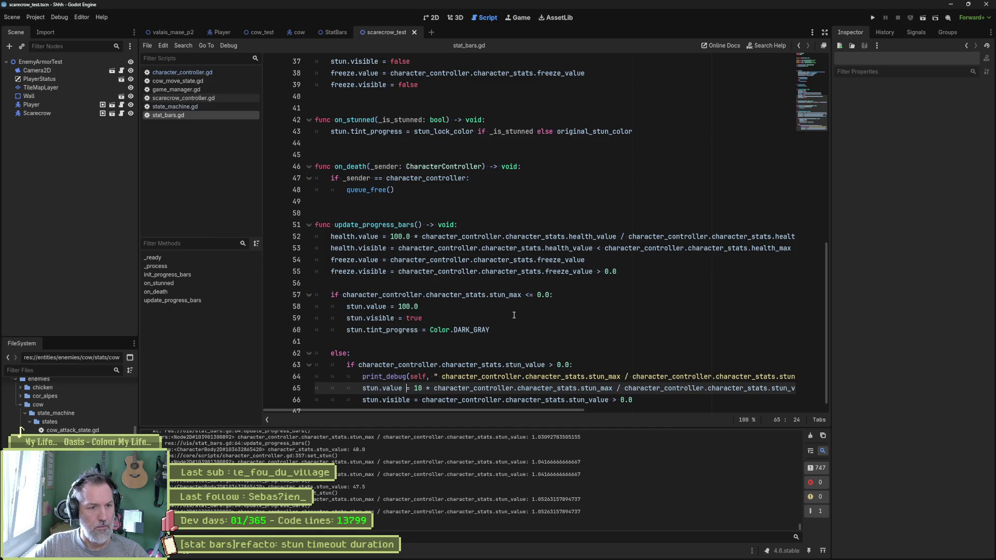
pyautogui.scroll(-1, 516, 311)
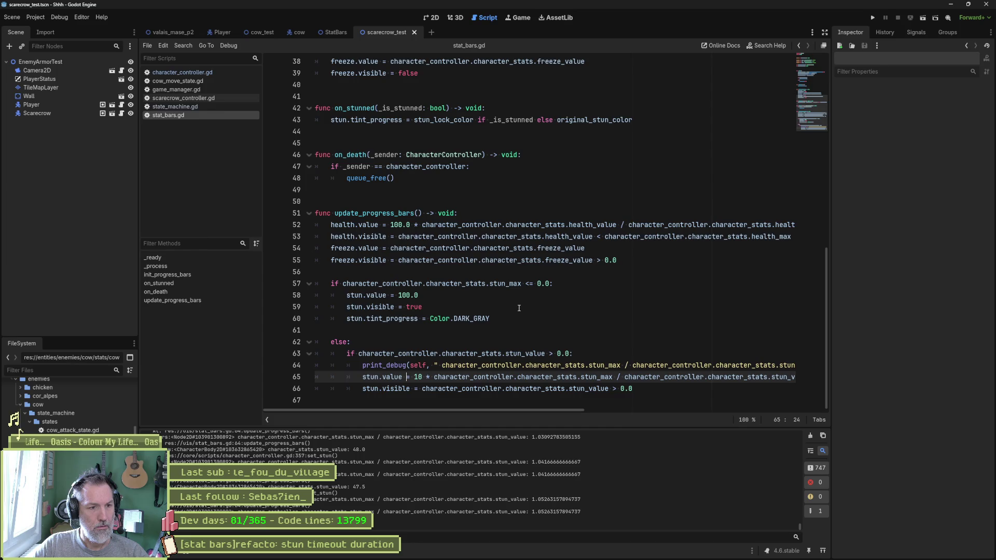
pyautogui.press('F6')
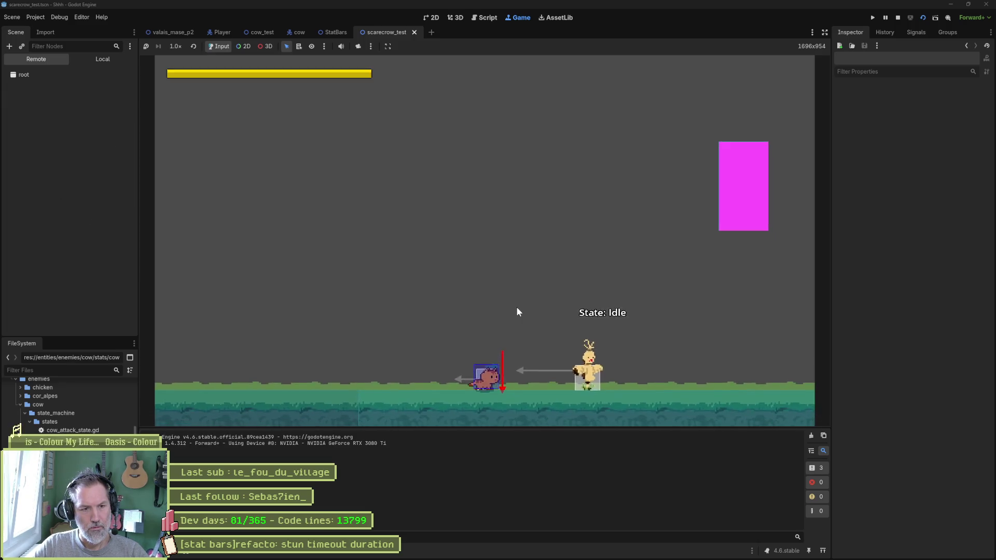
pyautogui.press('Right')
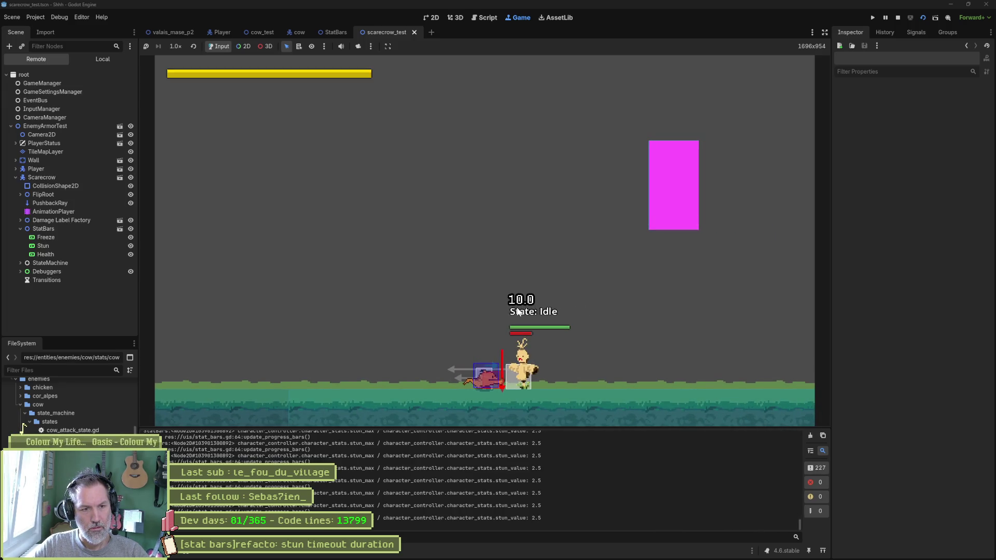
pyautogui.press('Right')
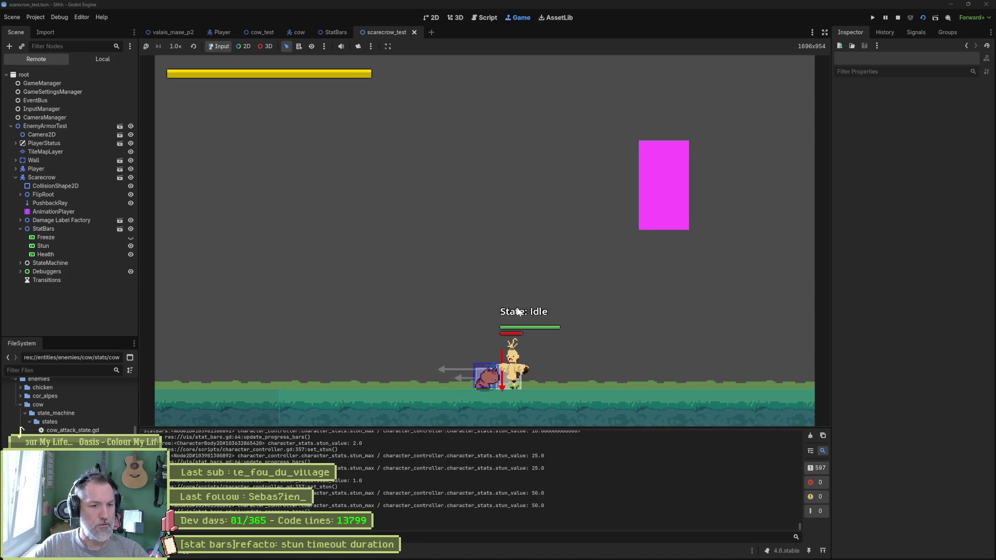
pyautogui.press('Right')
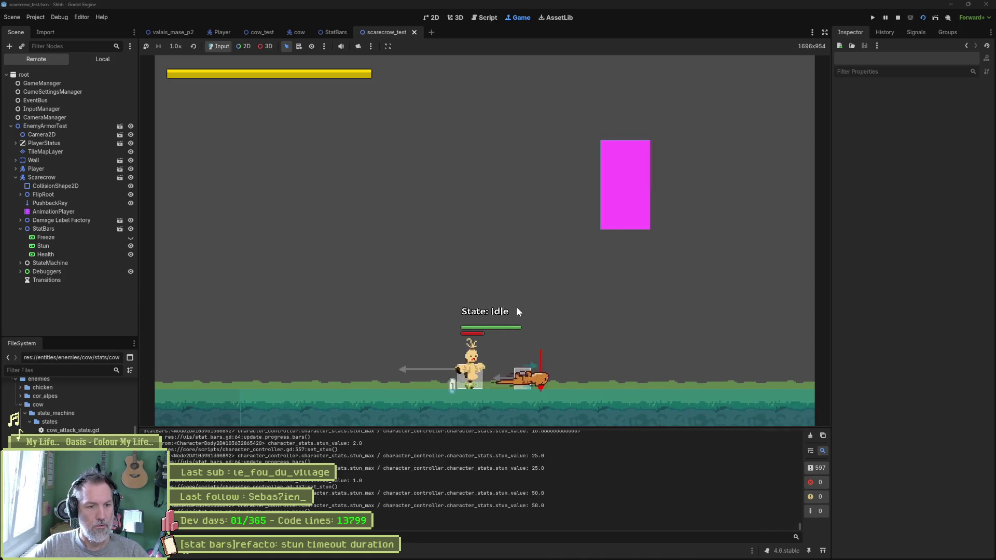
pyautogui.press('Left')
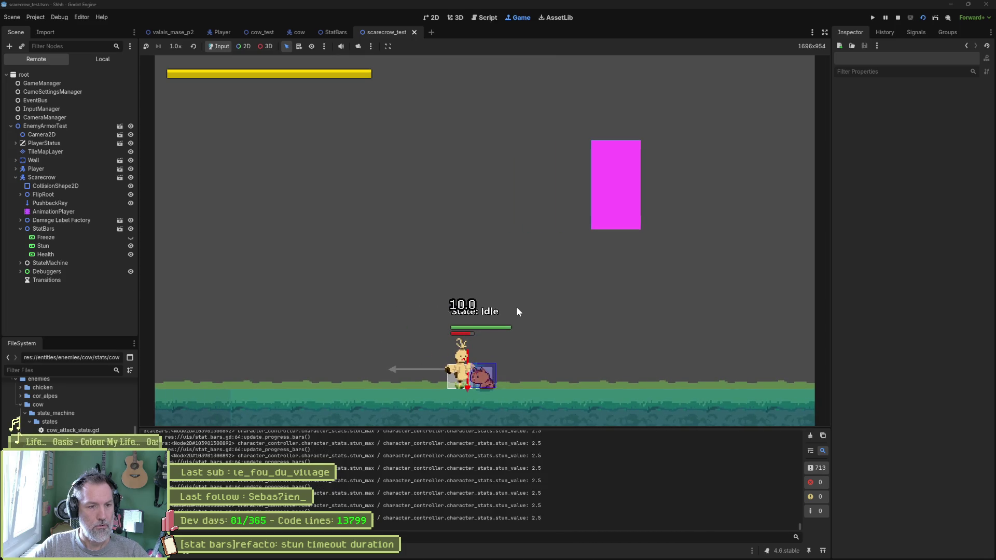
pyautogui.hotkey('ctrl', 'F3')
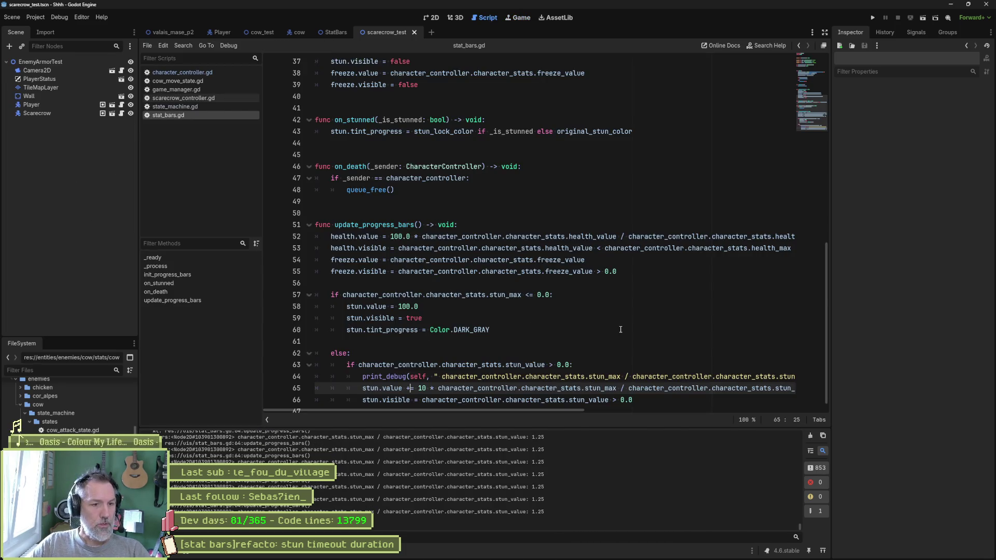
# Change line 65's '+=' to '=' so stun.value is set to 10 * stun_max / stun_value
pyautogui.scroll(-1, 617, 331)
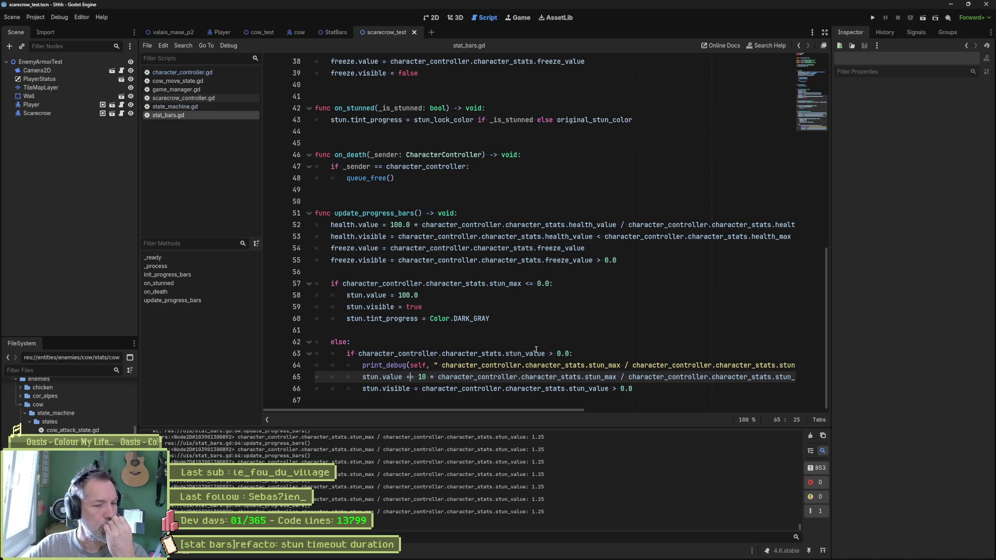
pyautogui.press('BackSpace')
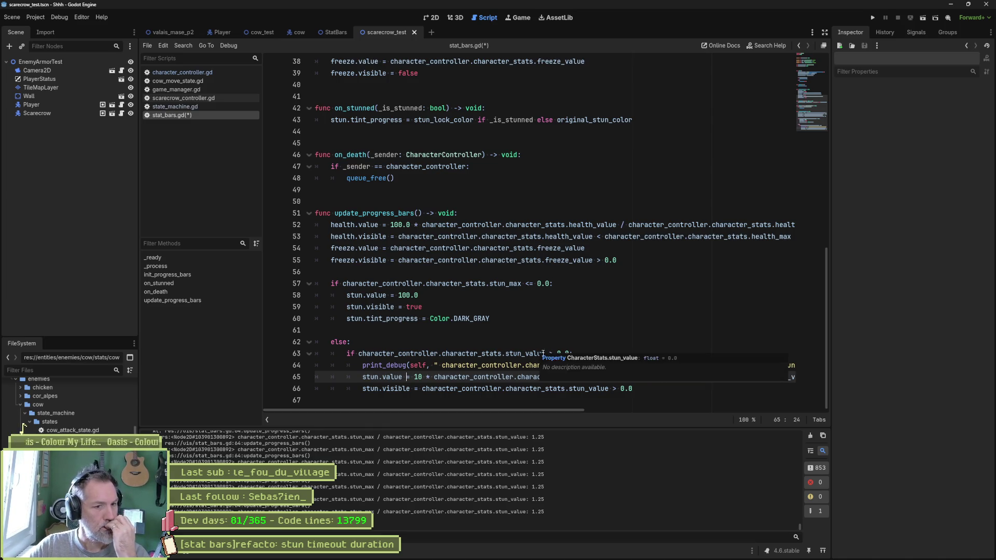
pyautogui.click(580, 401)
pyautogui.moveTo(580, 409); pyautogui.dragTo(643, 410)
pyautogui.doubleClick(692, 376)
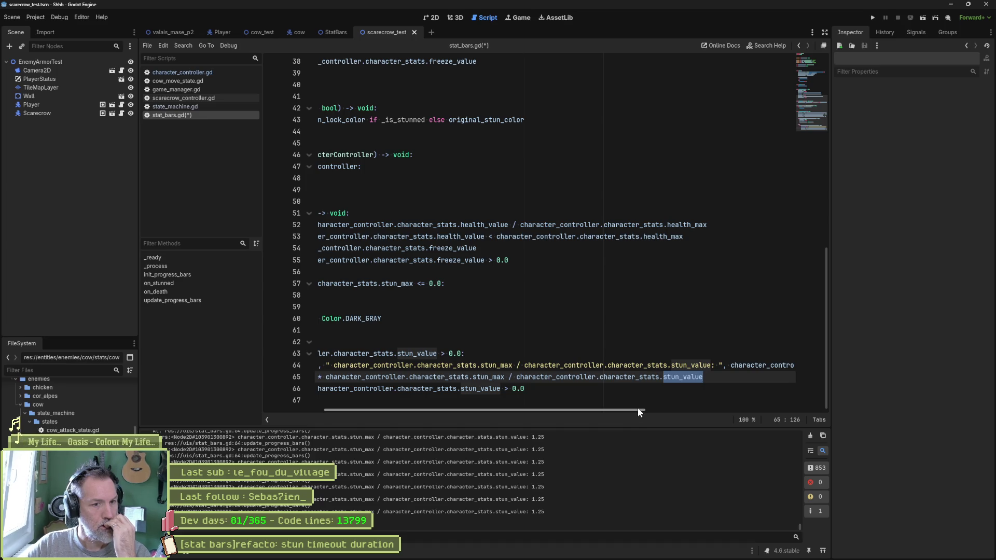
pyautogui.moveTo(637, 408); pyautogui.dragTo(577, 411)
pyautogui.click(562, 389)
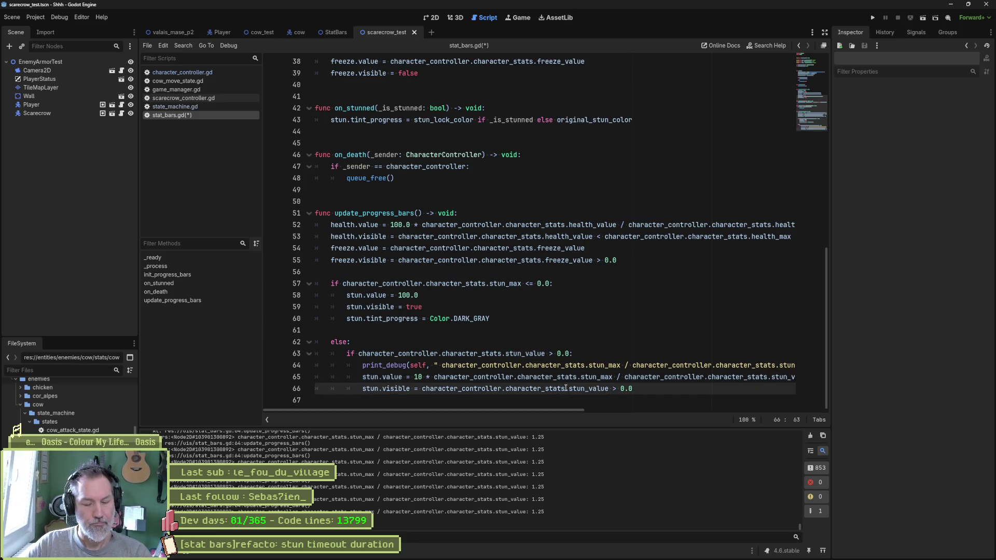
# Run the scene, attack the scarecrow twice with the Output log cleared between, then stop
pyautogui.press('F6')
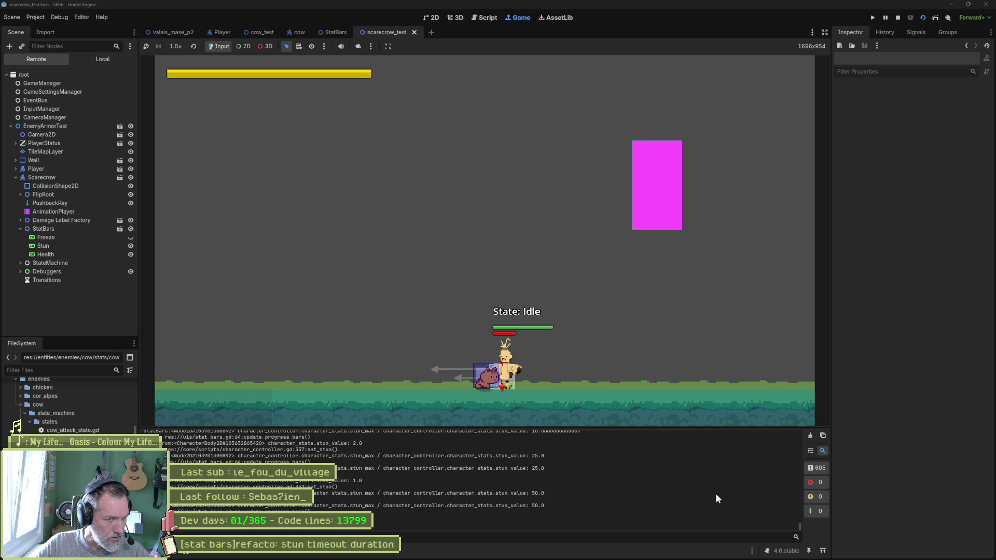
pyautogui.moveTo(798, 527); pyautogui.dragTo(798, 427)
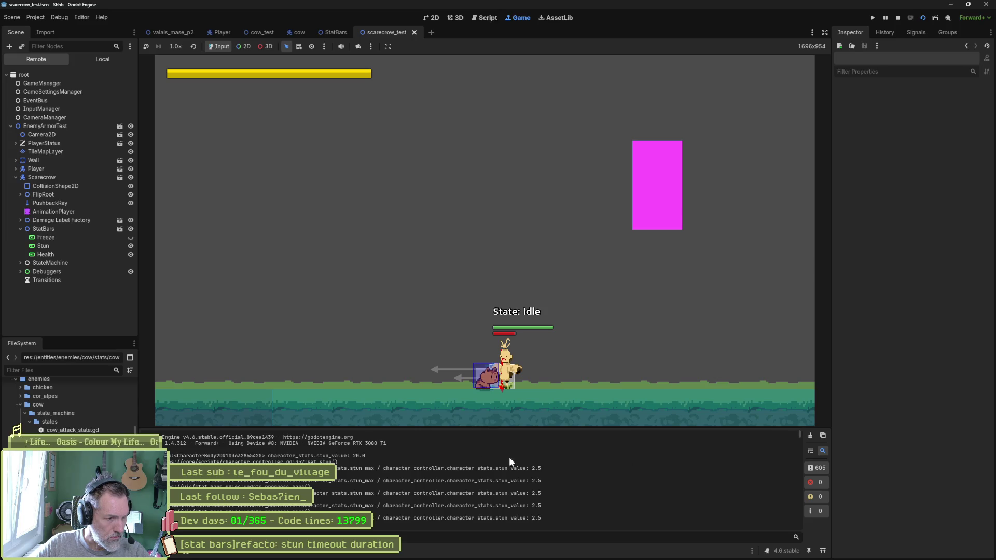
pyautogui.doubleClick(539, 466)
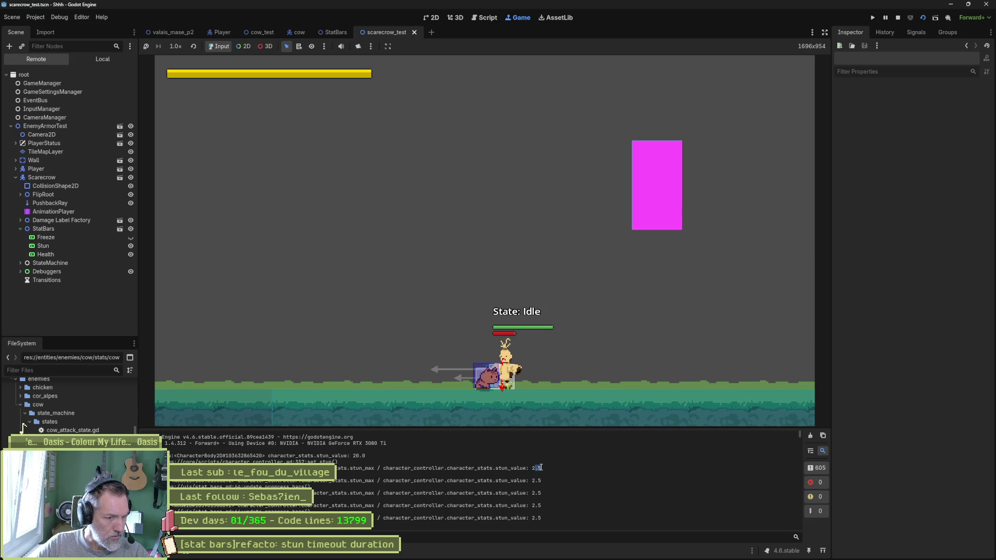
pyautogui.click(525, 384)
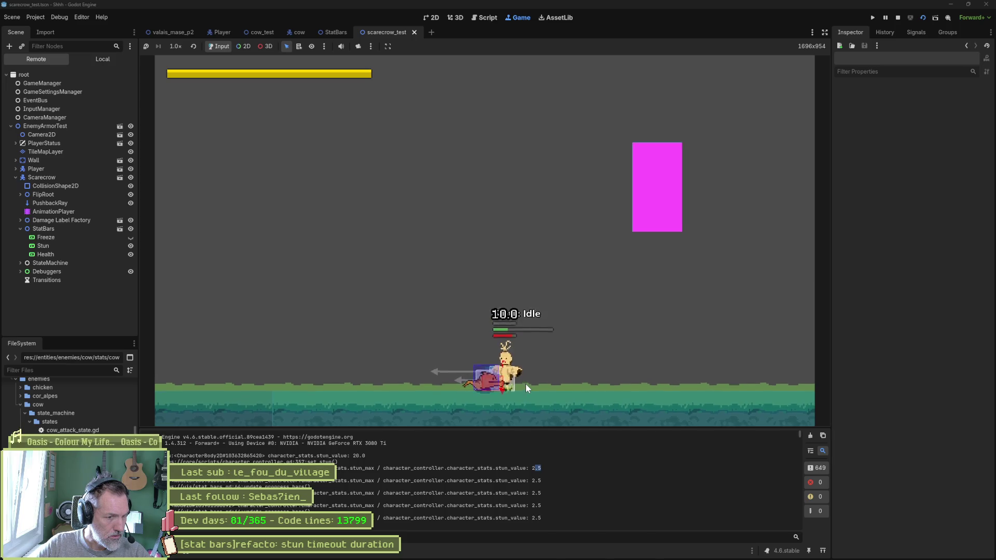
pyautogui.click(807, 436)
pyautogui.click(584, 369)
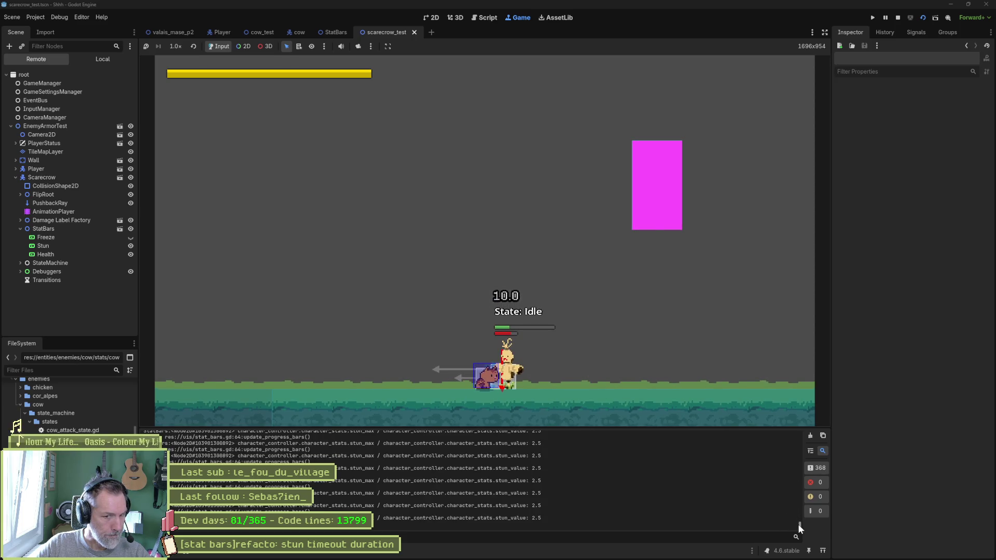
pyautogui.moveTo(800, 525); pyautogui.dragTo(792, 412)
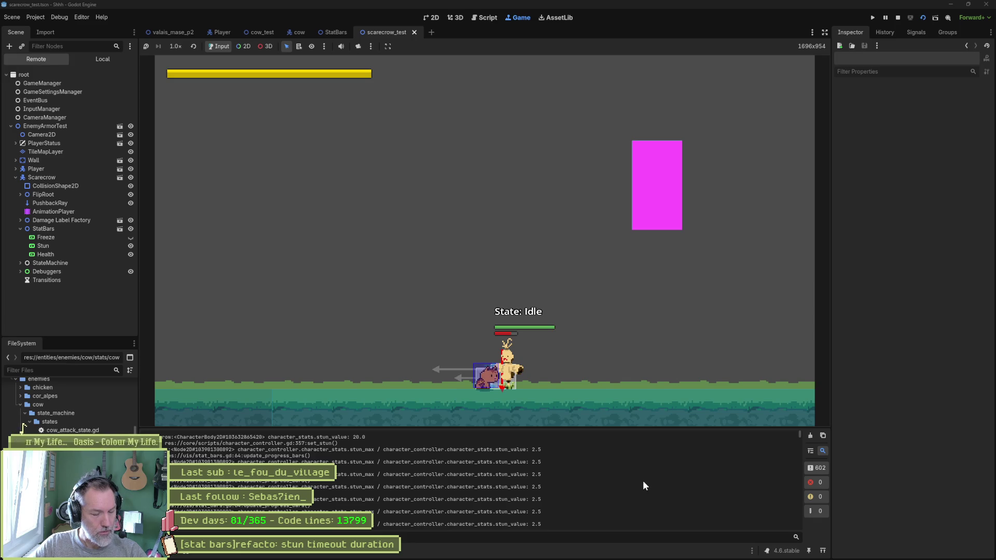
pyautogui.press('F8')
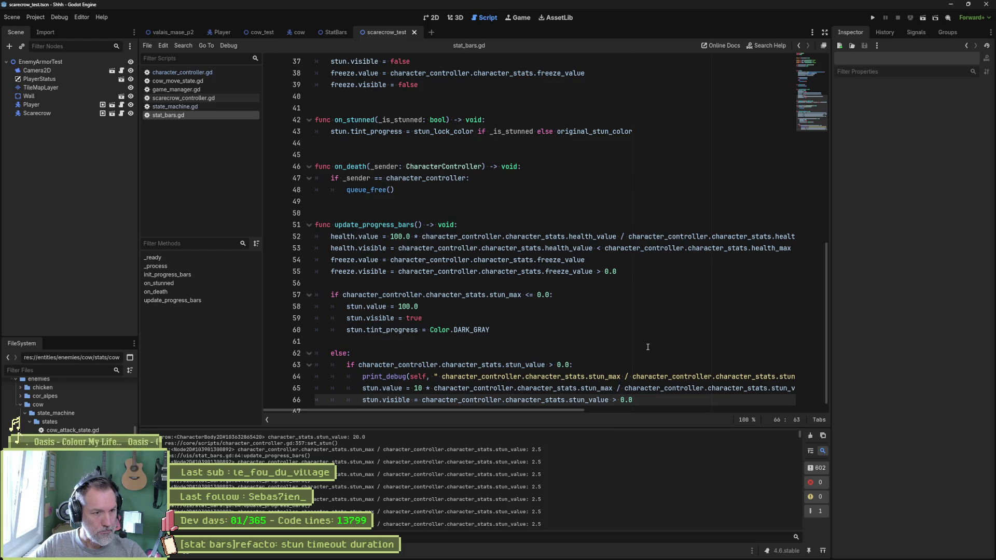
# Delete the print_debug line, then restore it and save the script
pyautogui.press('Up')
pyautogui.press('Up')
pyautogui.hotkey('ctrl', 'shift', 'k')
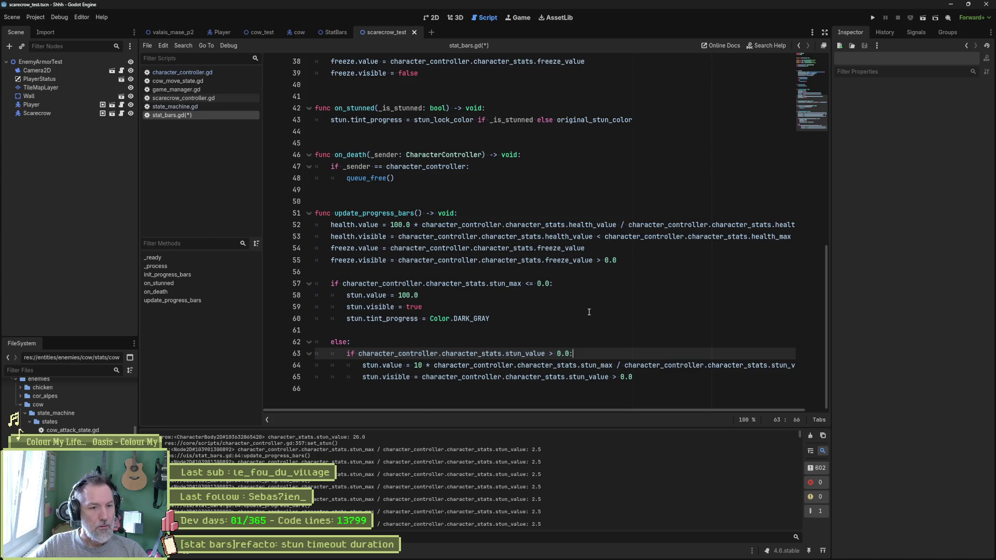
pyautogui.press('Return')
pyautogui.hotkey('ctrl', 'v')
pyautogui.hotkey('ctrl', 's')
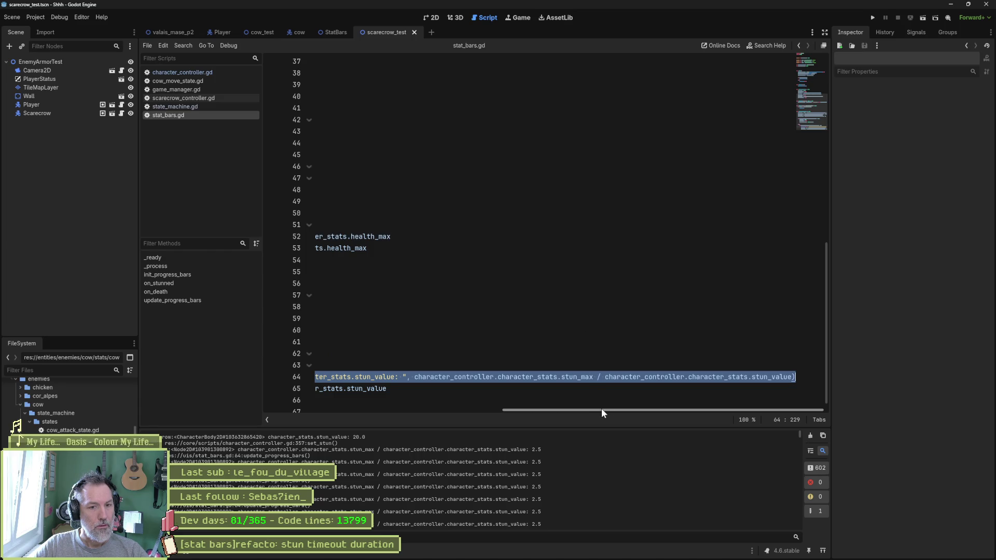
# Run the scene again and check the logged stun value of 30.0
pyautogui.click(605, 377)
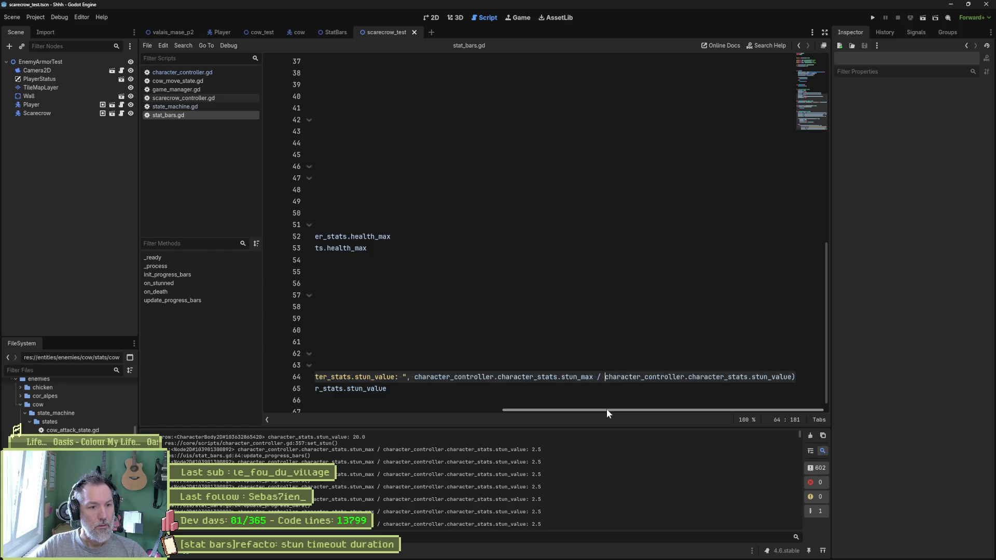
pyautogui.press('F6')
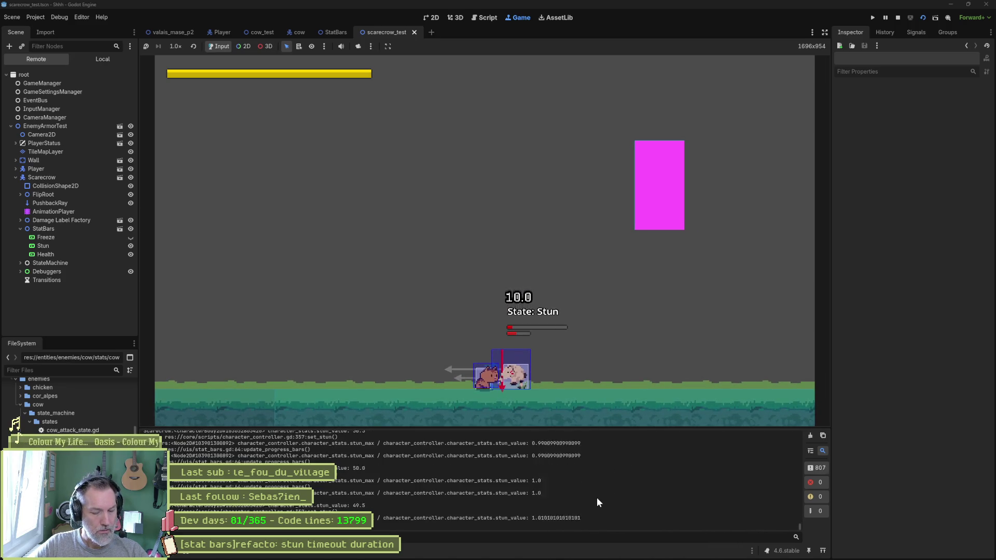
pyautogui.hotkey('ctrl', 'F3')
pyautogui.moveTo(798, 526); pyautogui.dragTo(807, 445)
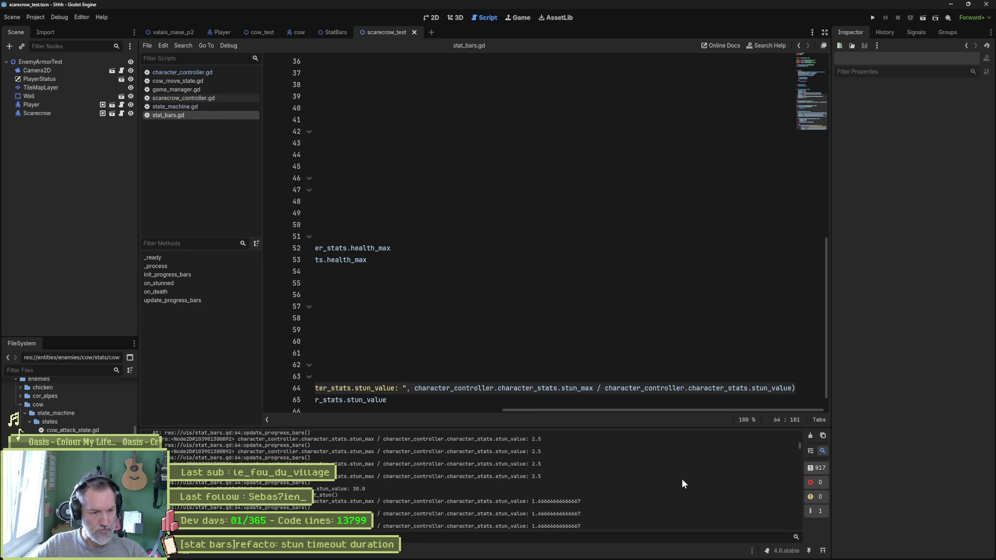
pyautogui.moveTo(351, 489); pyautogui.dragTo(365, 489)
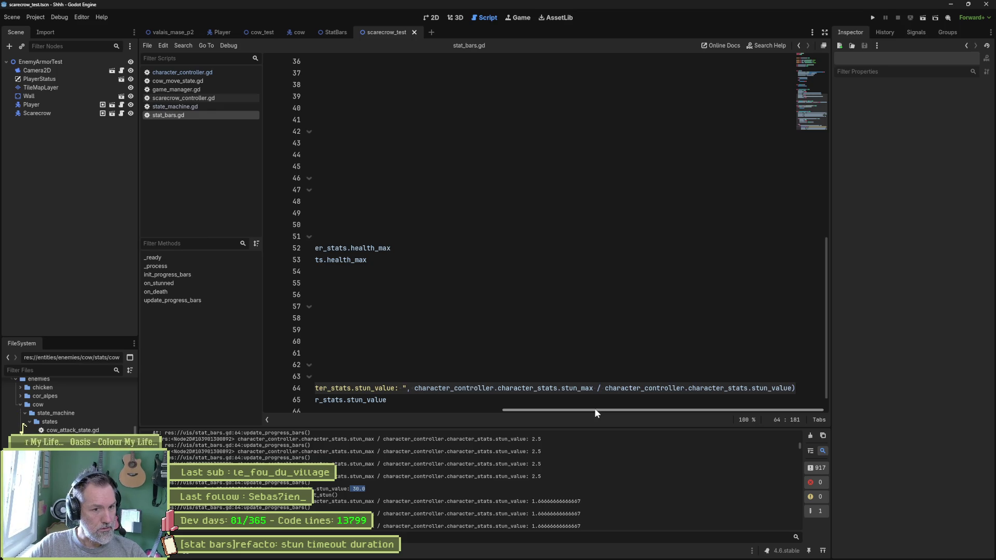
# Remove the stun_max division from line 64's print_debug and rerun scarecrow_test
pyautogui.moveTo(605, 390); pyautogui.dragTo(728, 389)
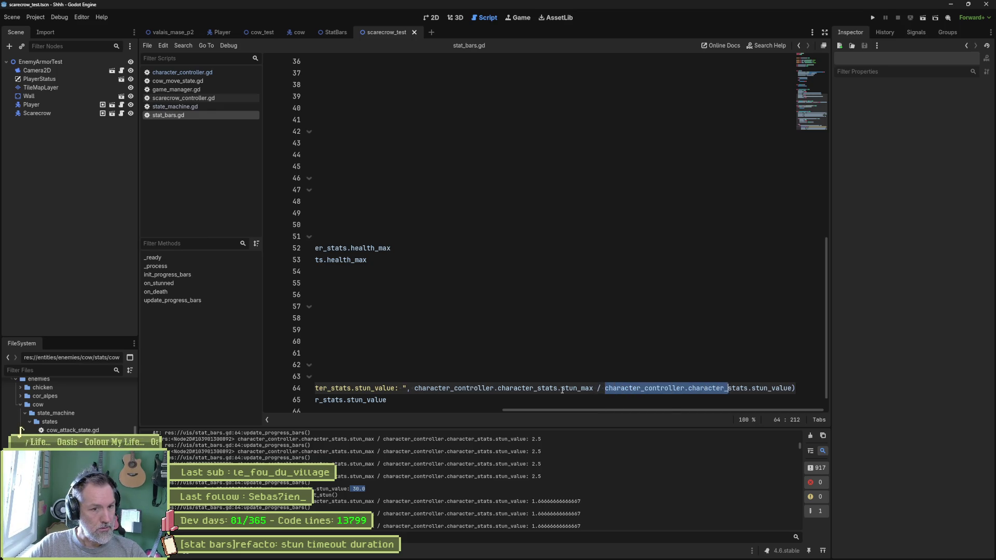
pyautogui.click(415, 389)
pyautogui.moveTo(415, 389)
pyautogui.mouseDown()
pyautogui.moveTo(592, 389)
pyautogui.moveTo(389, 418)
pyautogui.moveTo(568, 416)
pyautogui.mouseUp()
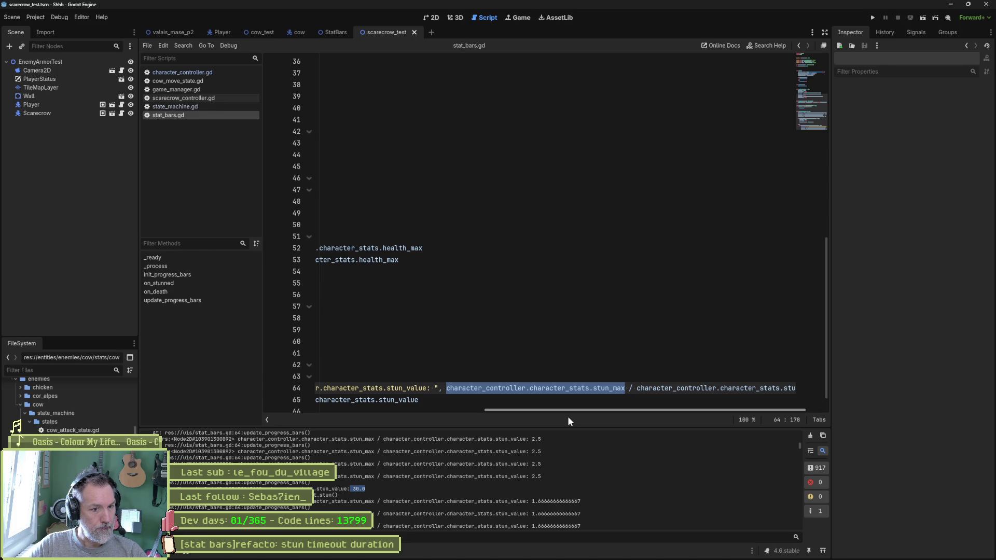
pyautogui.moveTo(568, 416)
pyautogui.mouseDown()
pyautogui.moveTo(383, 425)
pyautogui.moveTo(574, 426)
pyautogui.mouseUp()
pyautogui.click(452, 400)
pyautogui.moveTo(437, 389); pyautogui.dragTo(635, 398)
pyautogui.hscroll(-5, 636, 399)
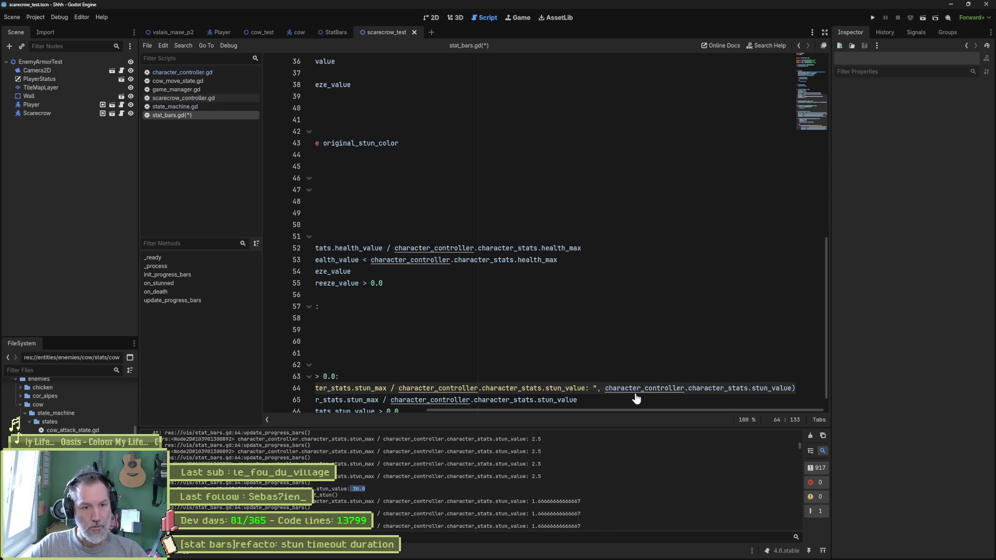
pyautogui.press('F6')
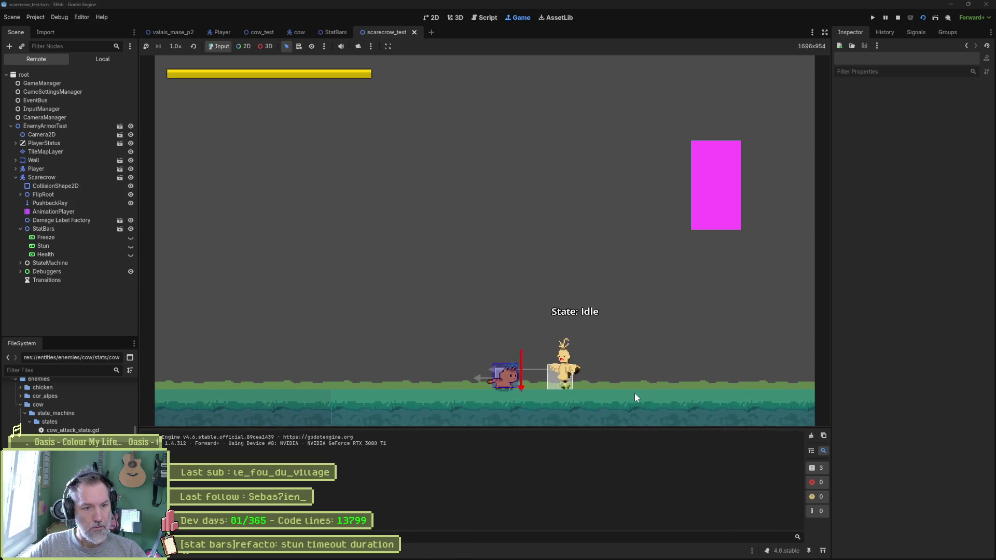
# Stun the scarecrow in the test run, stop it, and select the print_debug text on line 64
pyautogui.click(633, 394)
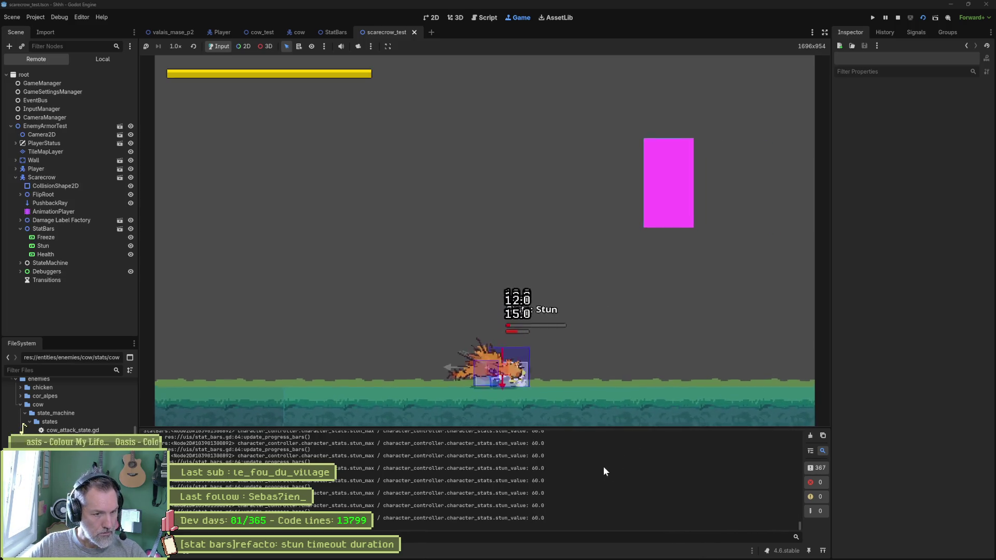
pyautogui.press('F8')
pyautogui.moveTo(592, 388); pyautogui.dragTo(782, 388)
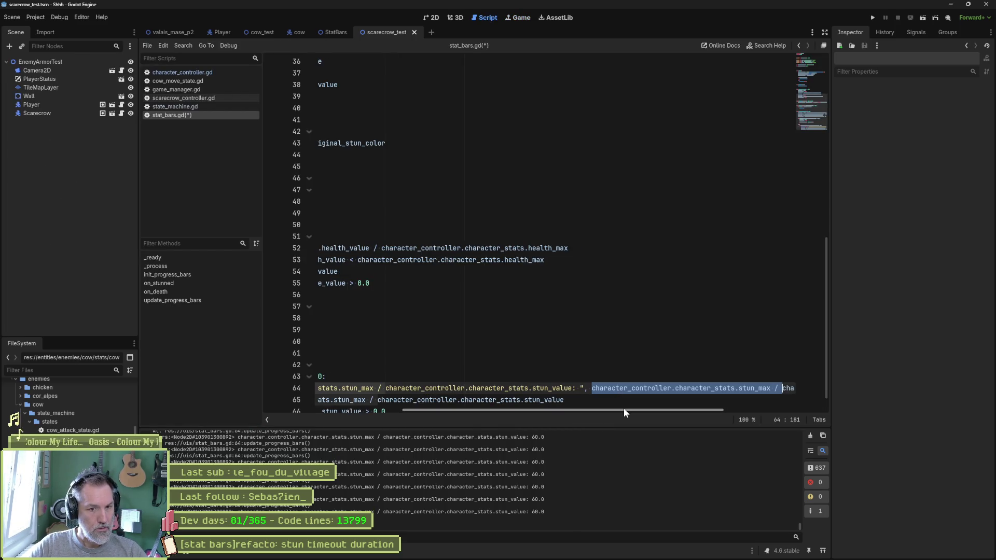
pyautogui.moveTo(624, 409); pyautogui.dragTo(745, 408)
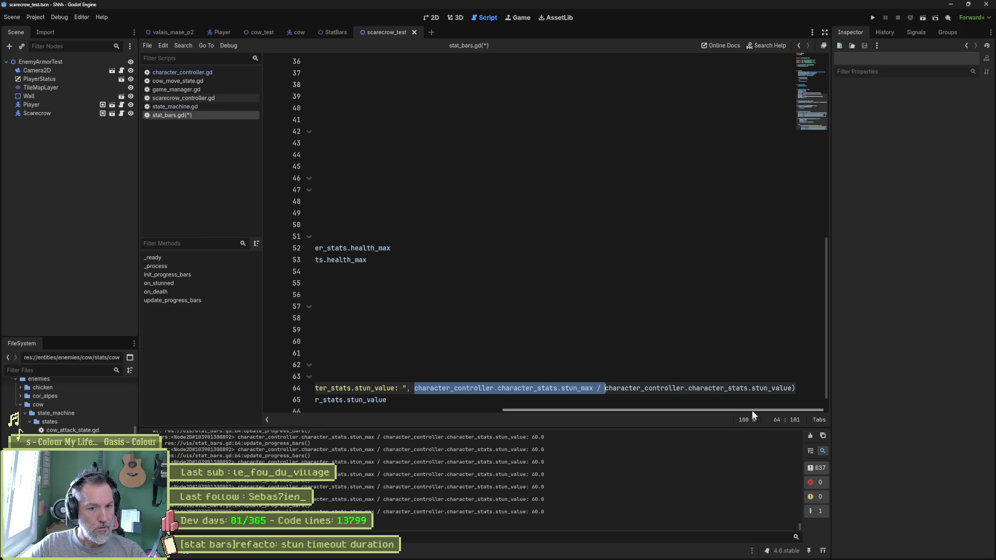
pyautogui.click(740, 388)
pyautogui.moveTo(738, 408); pyautogui.dragTo(739, 408)
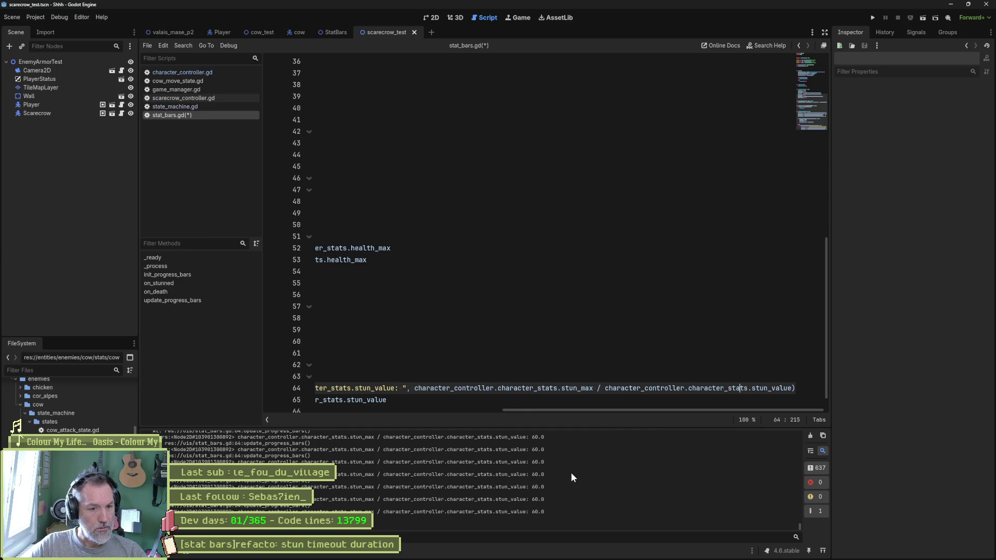
pyautogui.moveTo(631, 409); pyautogui.dragTo(505, 412)
pyautogui.scroll(-1, 467, 357)
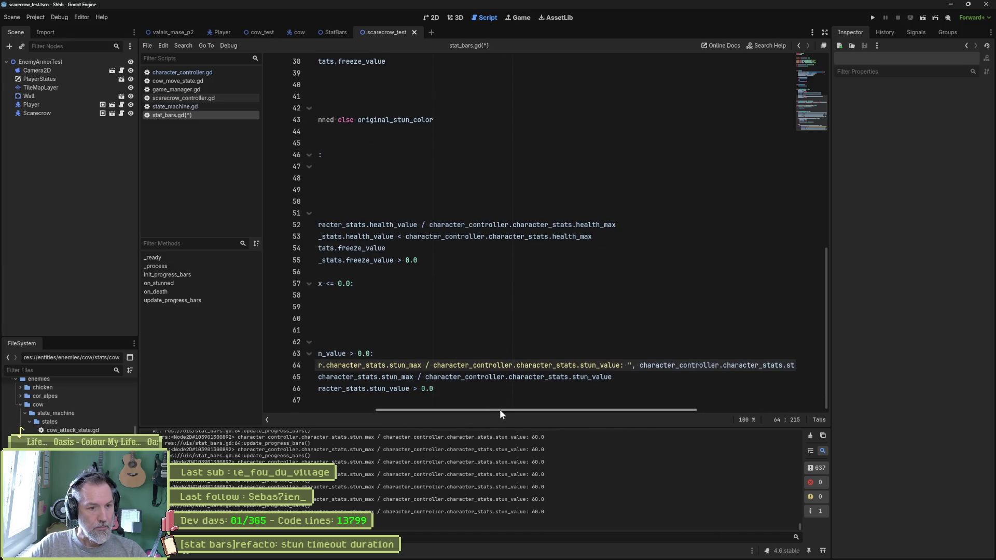
pyautogui.moveTo(618, 365)
pyautogui.mouseDown()
pyautogui.moveTo(334, 365)
pyautogui.moveTo(443, 361)
pyautogui.mouseUp()
# Add a " ratio: " label to the print_debug call on line 64
pyautogui.press('Left')
pyautogui.write('ratio: ",')
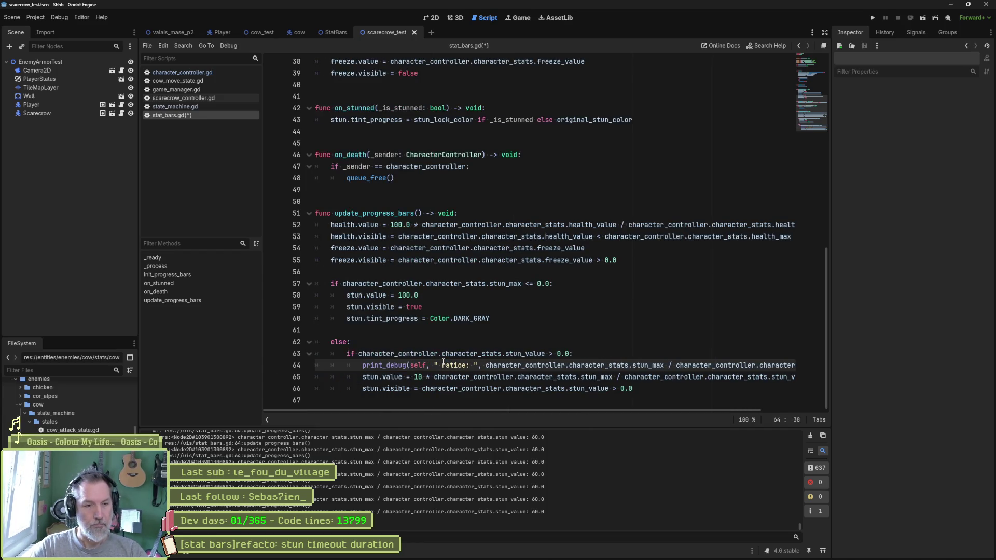
pyautogui.click(445, 389)
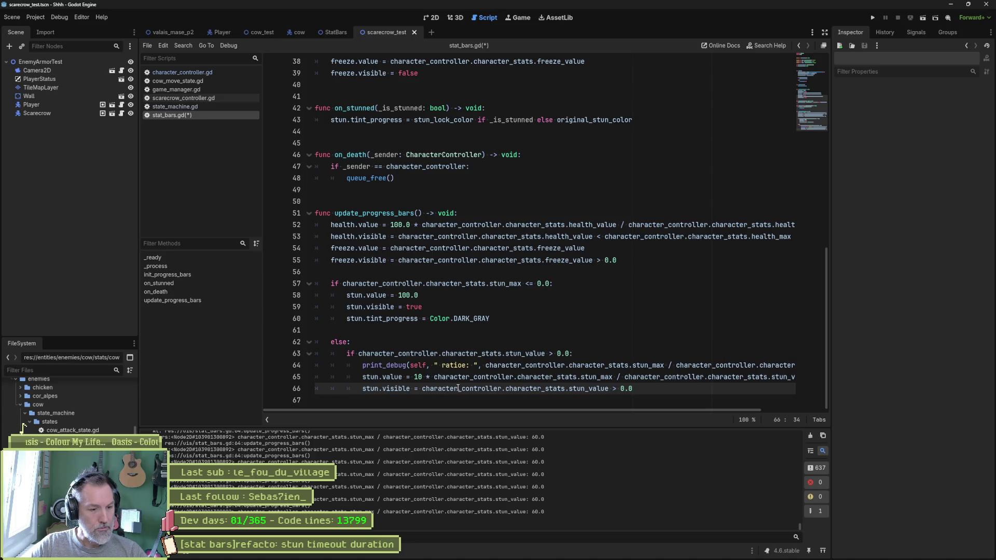
# Delete the stun_max division from line 64's print and rerun the scene
pyautogui.moveTo(486, 365); pyautogui.dragTo(672, 365)
pyautogui.press('BackSpace')
pyautogui.press('Delete')
pyautogui.press('Delete')
pyautogui.hotkey('ctrl', 'Right')
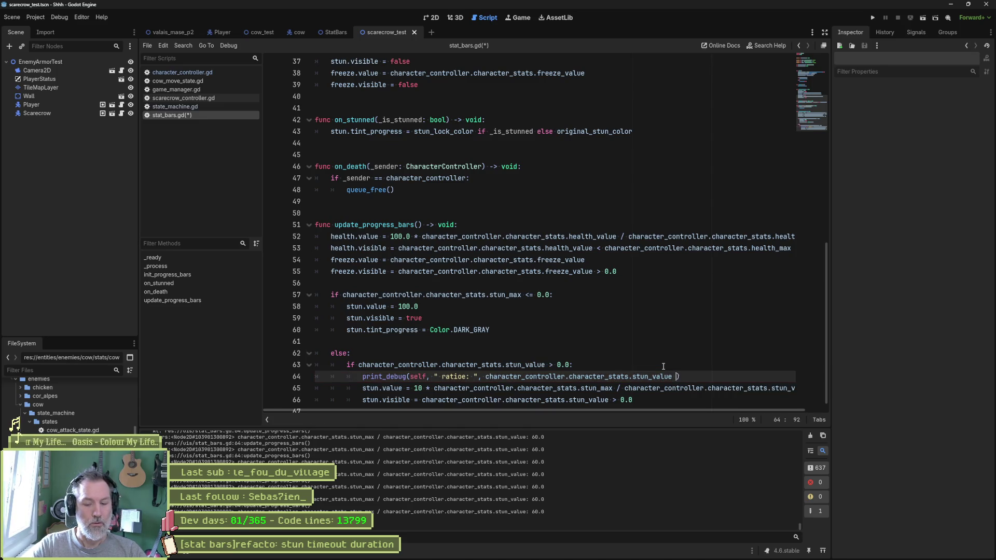
pyautogui.press('F6')
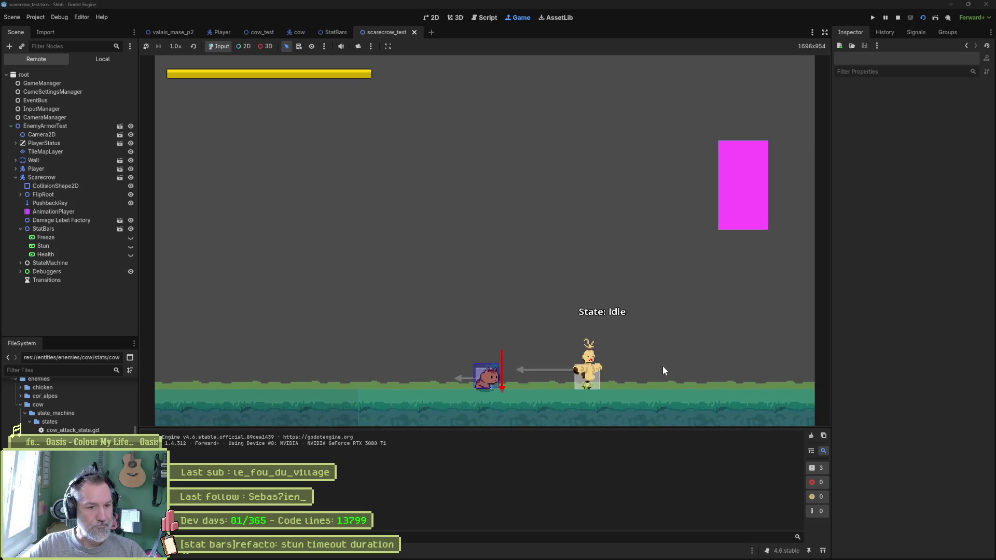
# Stun the scarecrow in-game, stop, and select the stun_value / stun_max expression
pyautogui.press('d')
pyautogui.press('j')
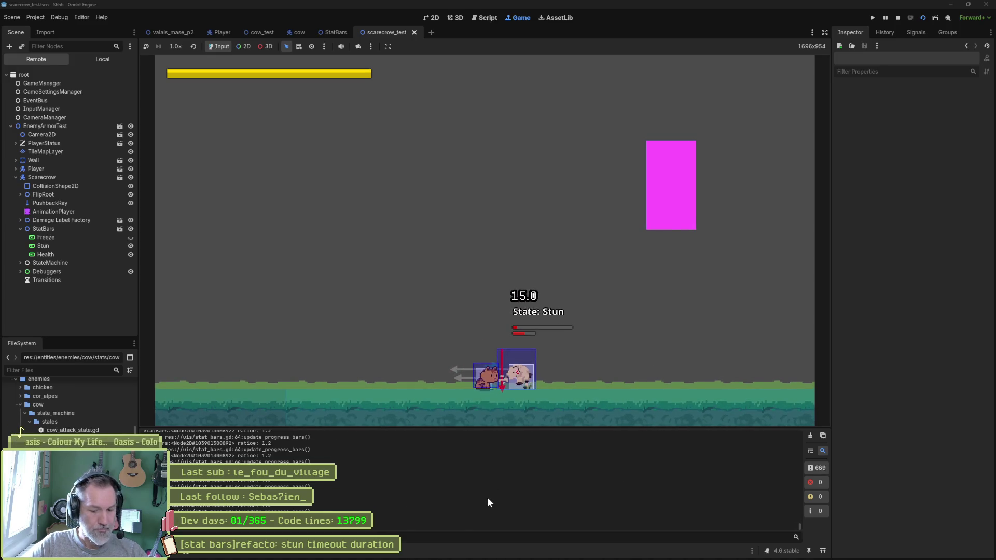
pyautogui.press('F8')
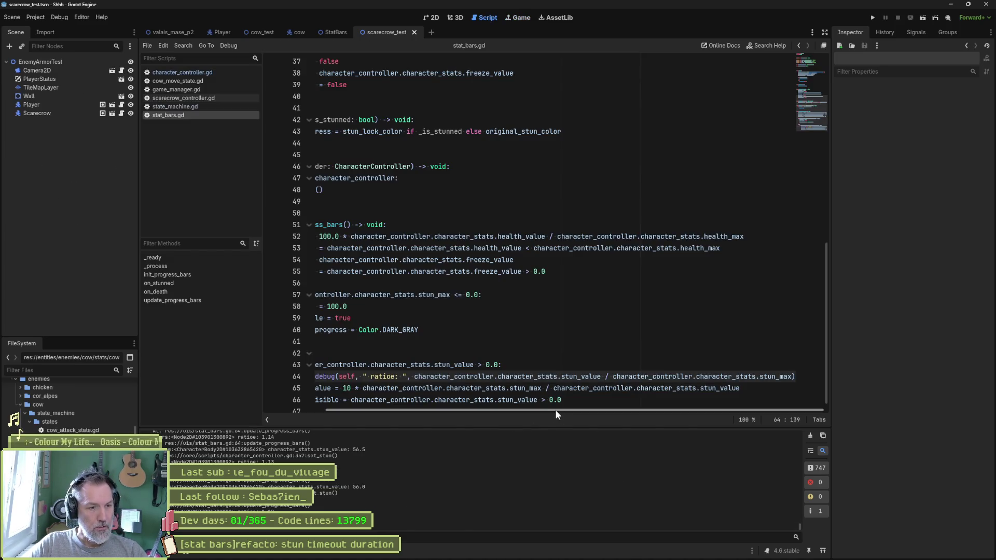
pyautogui.moveTo(799, 523)
pyautogui.mouseDown()
pyautogui.moveTo(794, 422)
pyautogui.moveTo(794, 474)
pyautogui.mouseUp()
pyautogui.moveTo(566, 409); pyautogui.dragTo(493, 413)
pyautogui.moveTo(485, 376); pyautogui.dragTo(815, 379)
pyautogui.hotkey('ctrl', 'c')
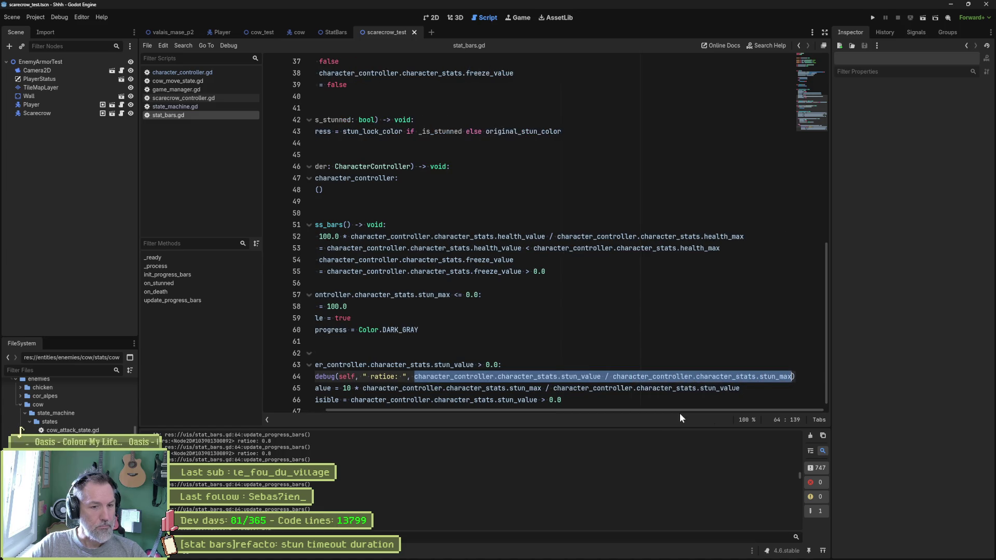
pyautogui.moveTo(680, 409); pyautogui.dragTo(638, 410)
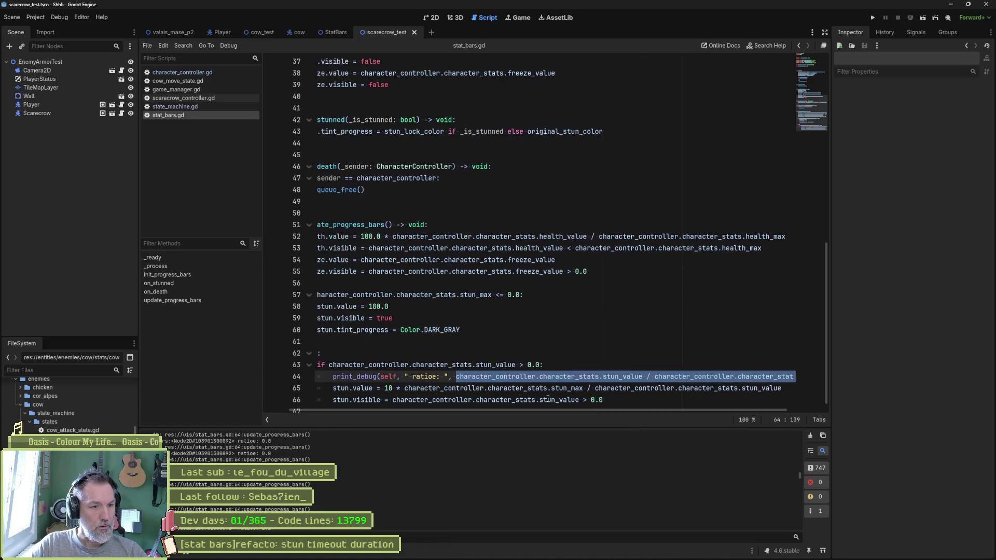
# Paste the ratio into line 65, change 10 to 100, then test-run and stop
pyautogui.moveTo(405, 390); pyautogui.dragTo(783, 389)
pyautogui.hotkey('ctrl', 'v')
pyautogui.click(393, 388)
pyautogui.write('0')
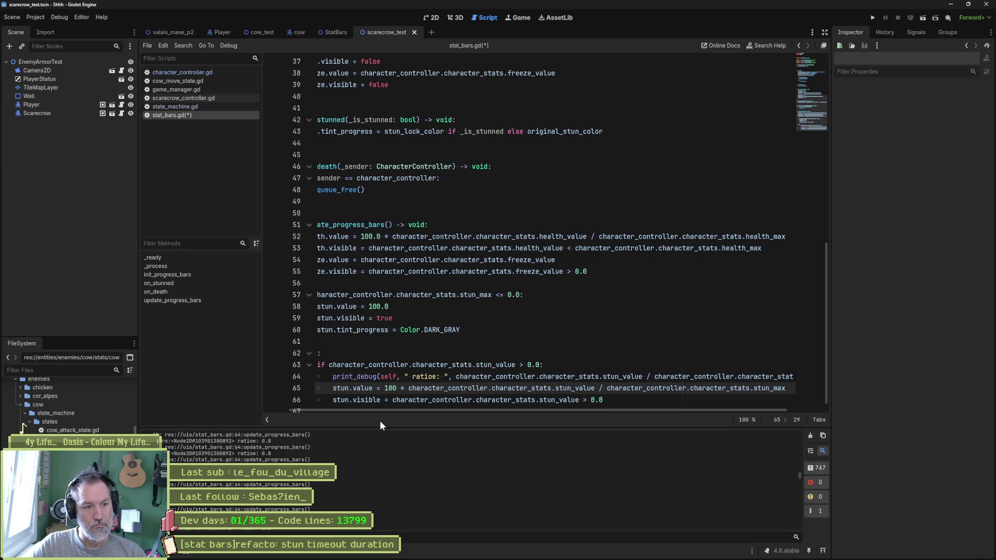
pyautogui.press('F6')
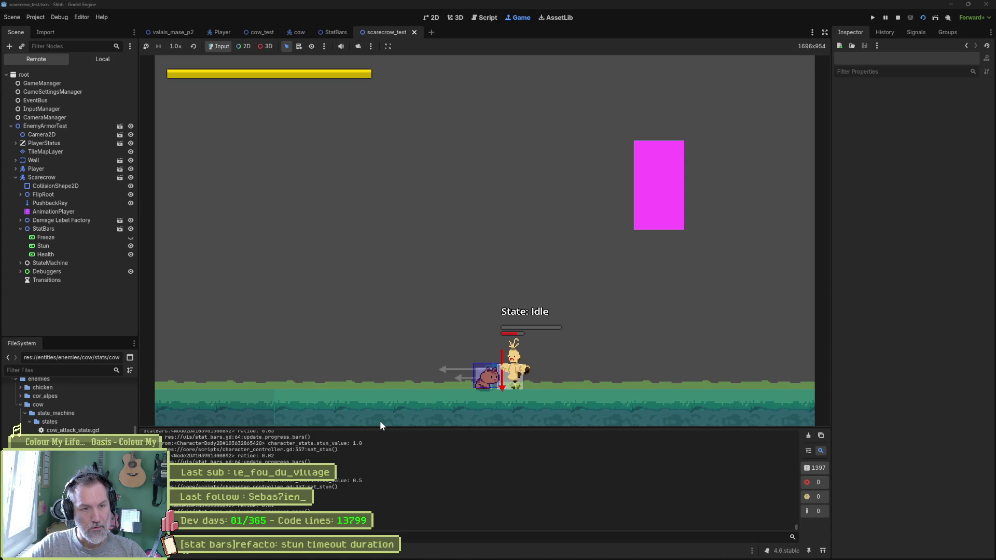
pyautogui.press('F8')
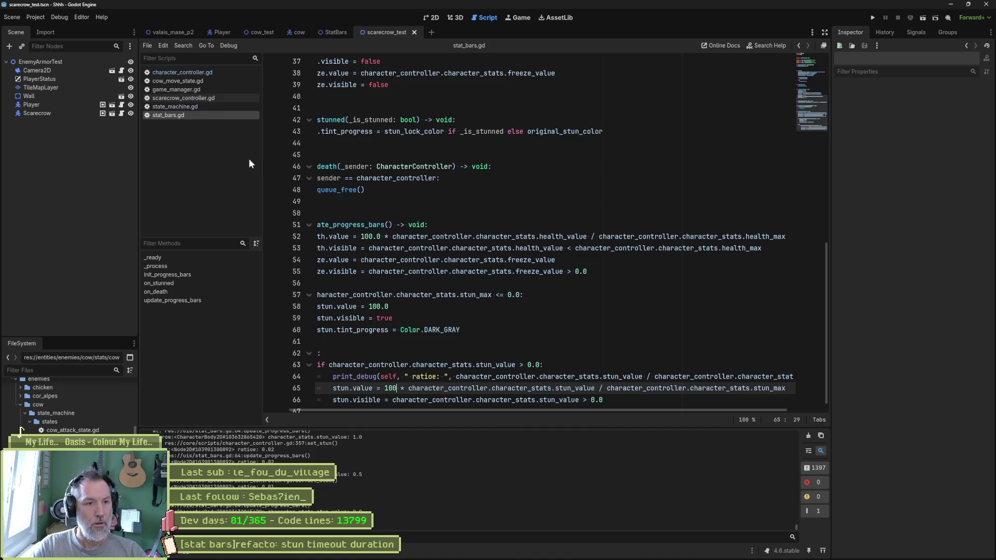
# Open scarecrow_idle_state.gd through quick open with 'idle_st'
pyautogui.hotkey('shift', 'alt', 'o')
pyautogui.write('idle_st')
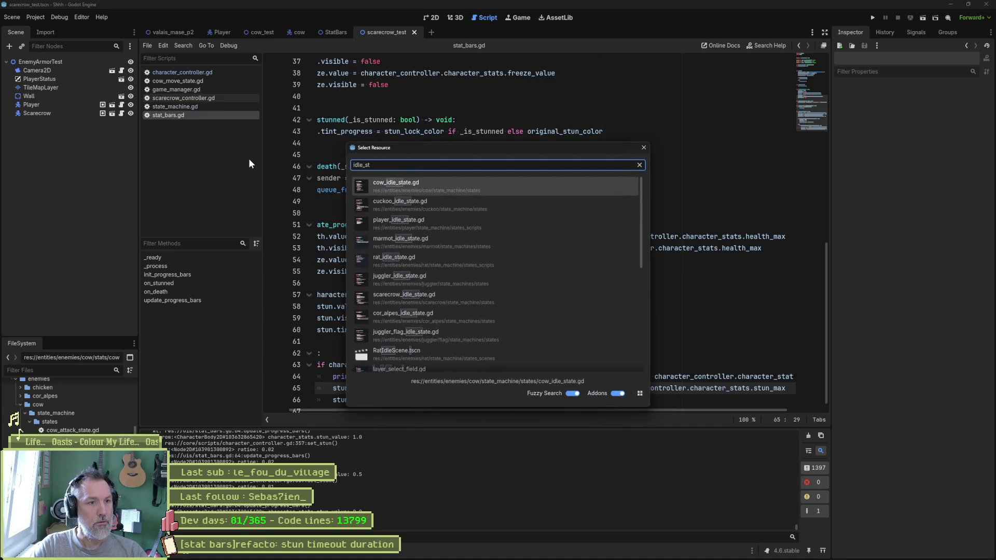
pyautogui.press('Down')
pyautogui.press('Down')
pyautogui.press('Down')
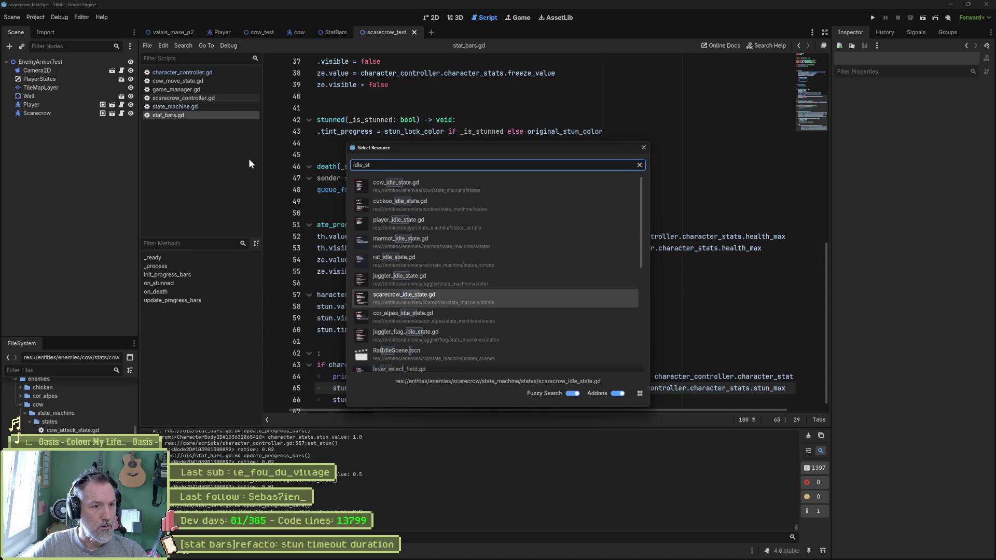
pyautogui.press('Return')
# Duplicate the hit_box line in enter_state and change it to hurt_box.is_active = true
pyautogui.click(384, 155)
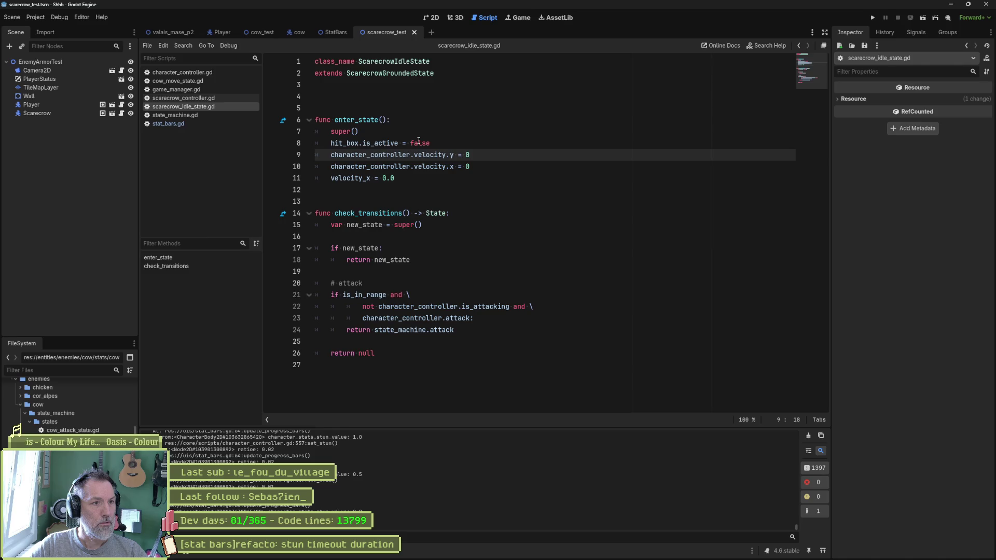
pyautogui.moveTo(442, 142); pyautogui.dragTo(450, 135)
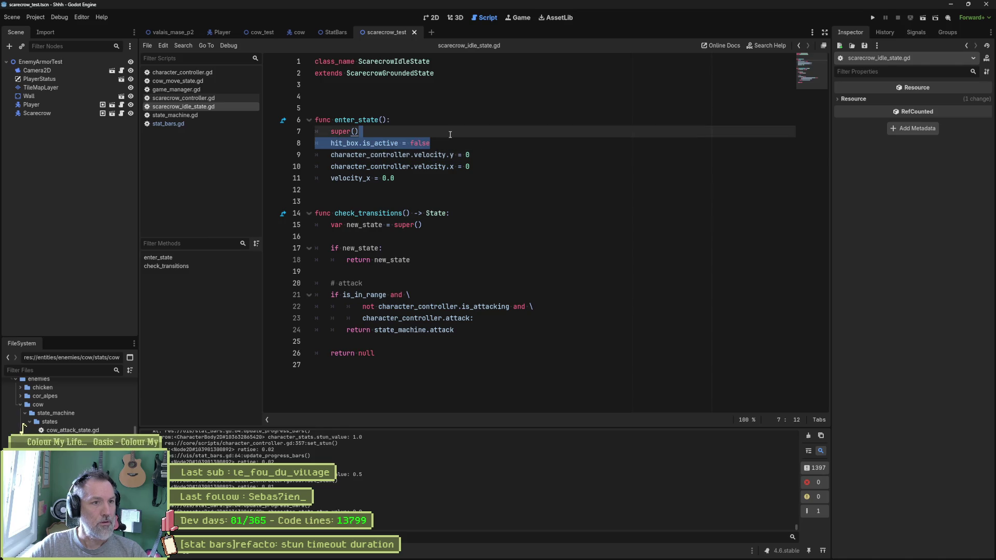
pyautogui.hotkey('ctrl', 'c')
pyautogui.click(449, 143)
pyautogui.hotkey('ctrl', 'v')
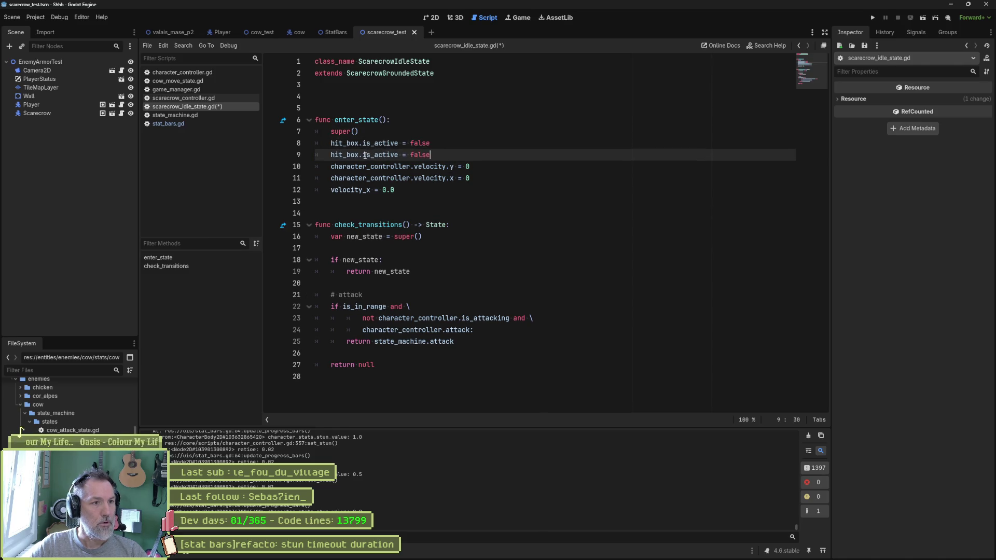
pyautogui.doubleClick(339, 154)
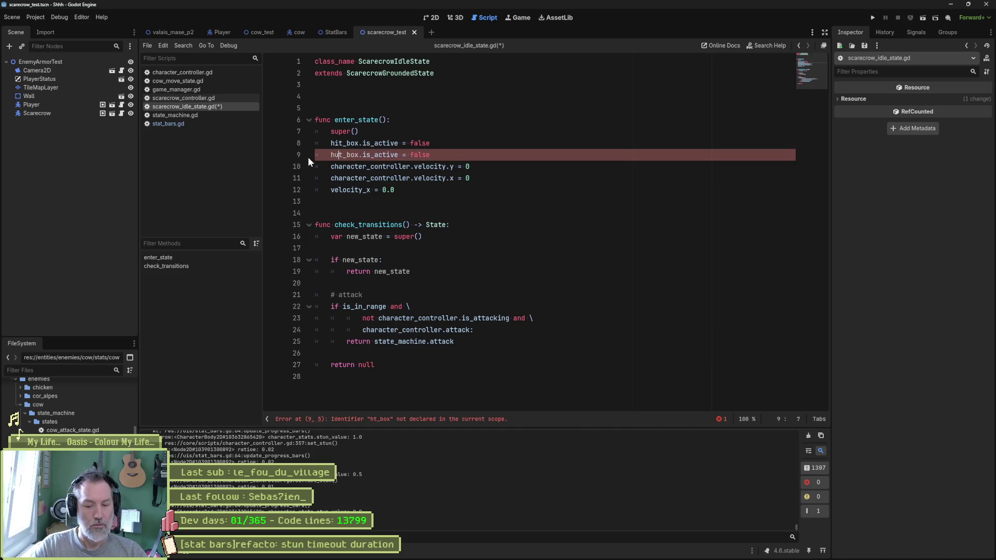
pyautogui.write('hurt_box')
pyautogui.press('End')
pyautogui.hotkey('ctrl', 'shift', 'Left')
pyautogui.write('true')
# Run the scene, attack the scarecrow to stun it, then stop the game
pyautogui.press('F6')
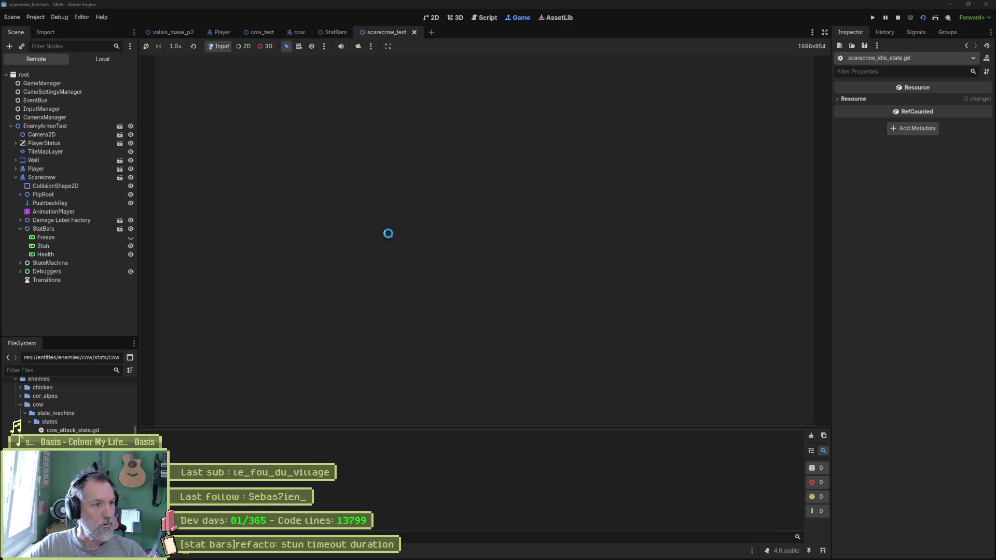
pyautogui.press('d')
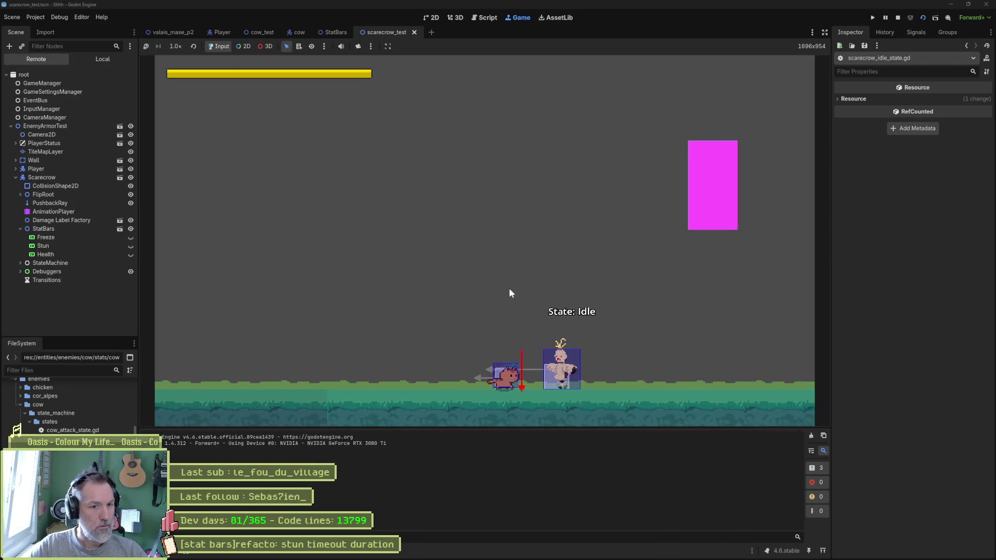
pyautogui.click(509, 292)
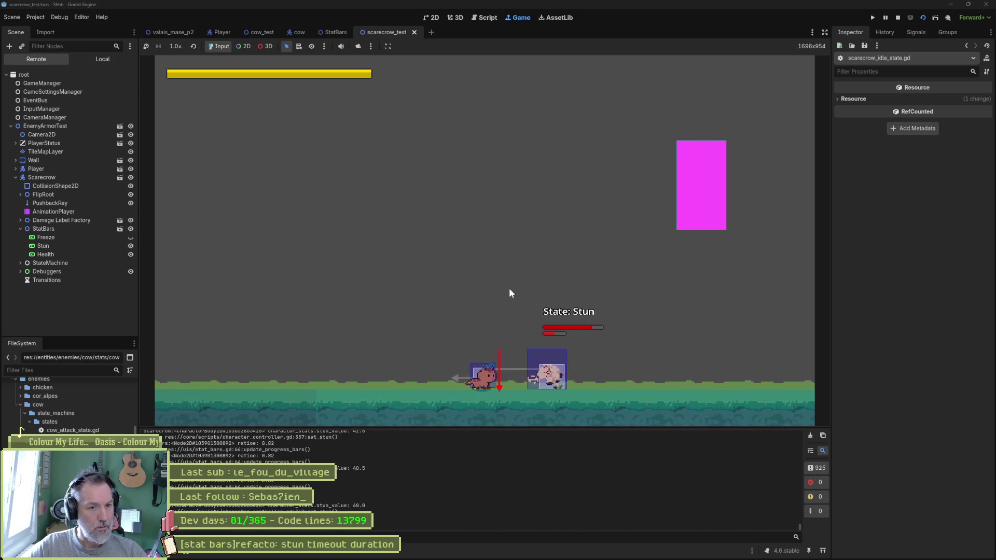
pyautogui.click(509, 290)
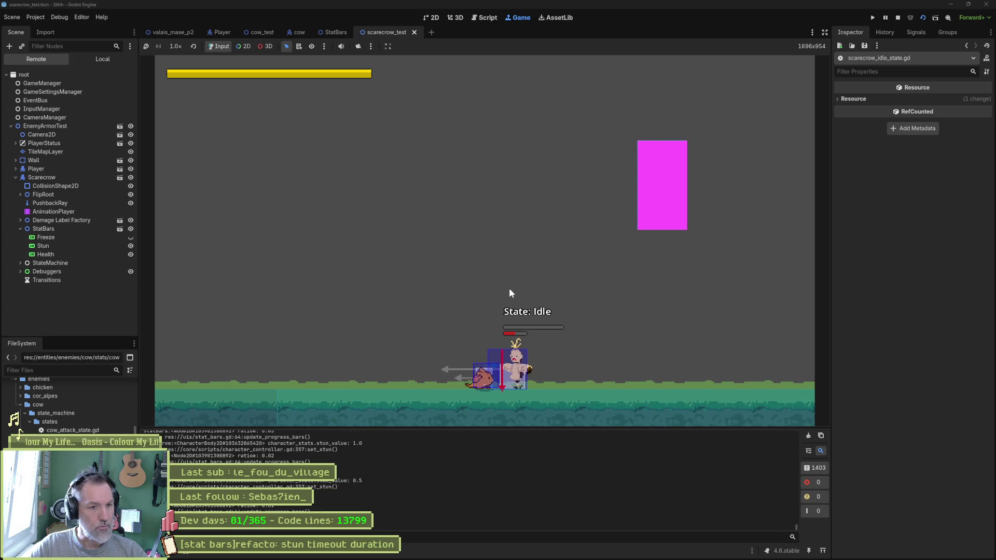
pyautogui.click(509, 292)
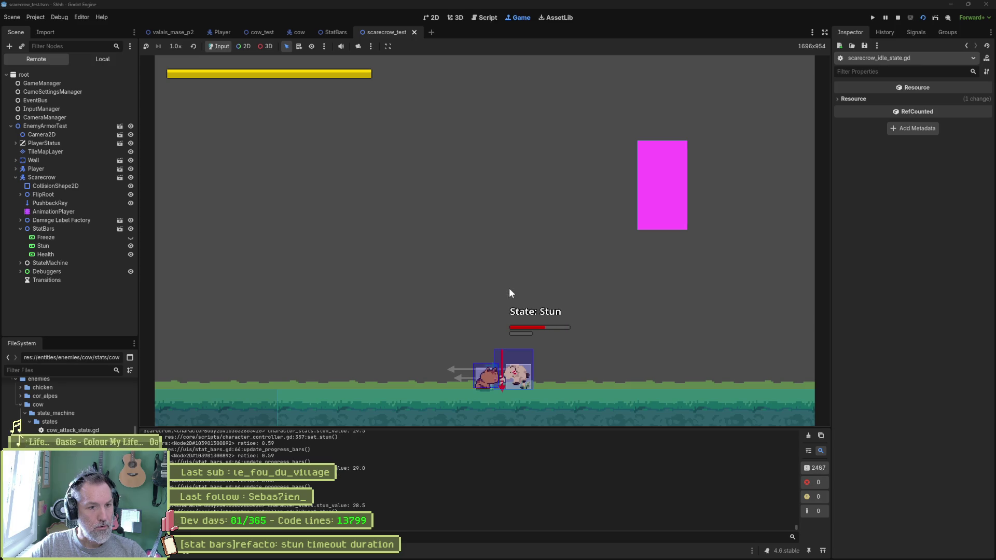
pyautogui.hotkey('ctrl', 'F3')
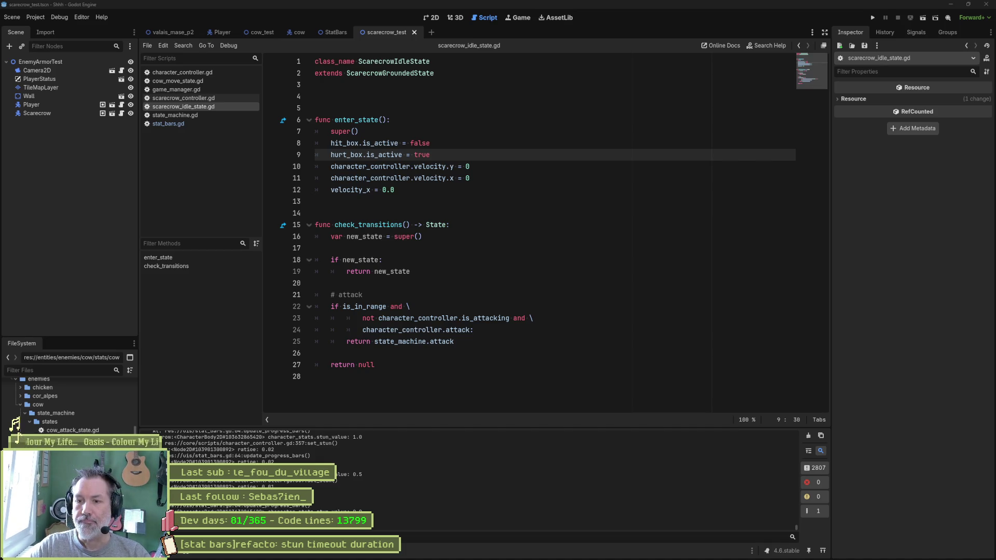
pyautogui.click(545, 307)
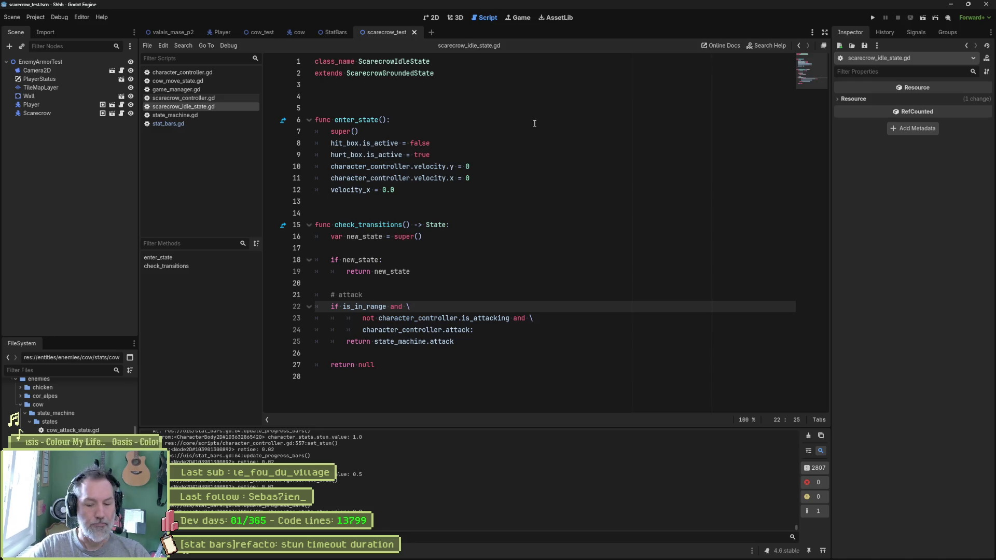
# Open scarecrow.tscn via quick open and select its AnimationPlayer node
pyautogui.hotkey('alt', 'shift', 'o')
pyautogui.write('scare')
pyautogui.press('Down')
pyautogui.press('Return')
pyautogui.click(45, 140)
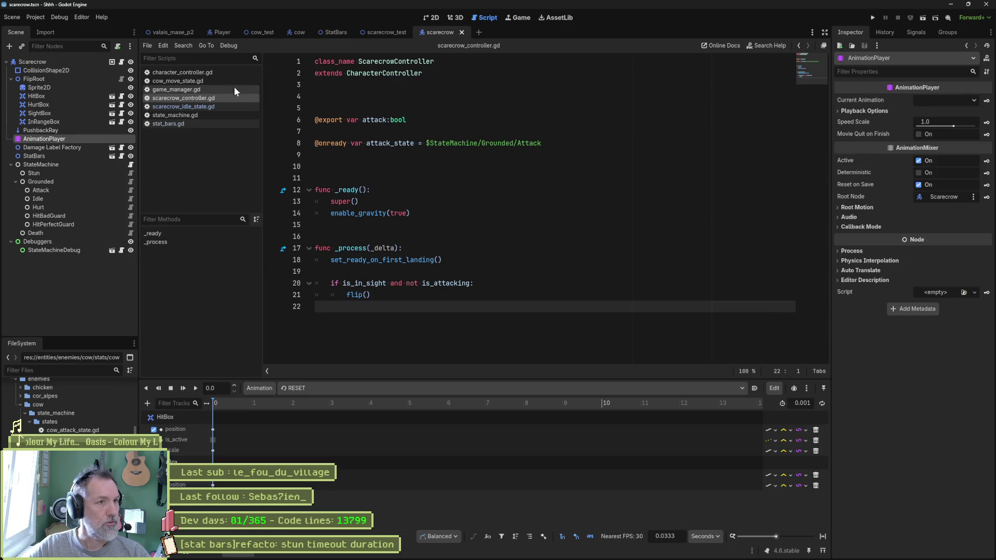
# Preview the scarecrow's stun, idle and attack animations
pyautogui.click(408, 388)
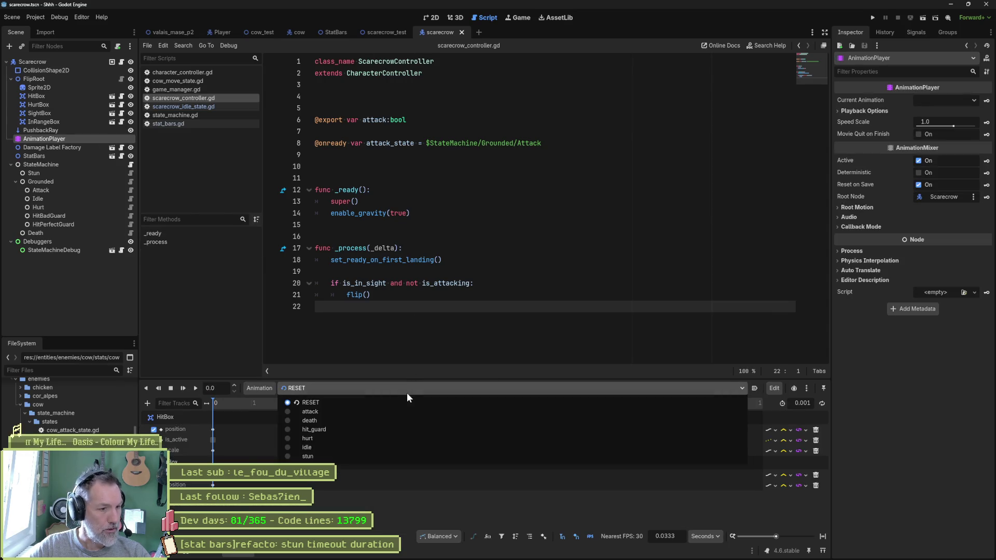
pyautogui.click(394, 451)
pyautogui.click(392, 389)
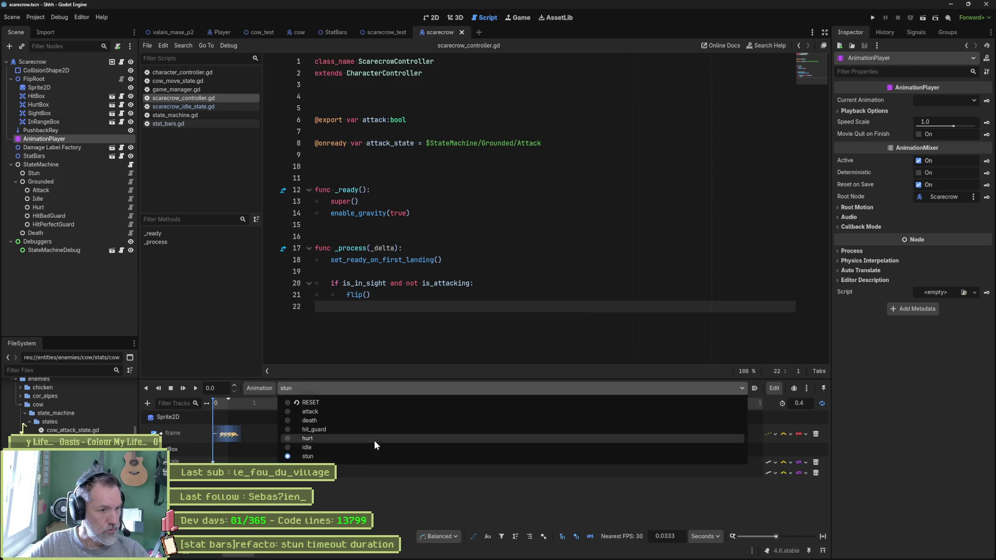
pyautogui.click(370, 447)
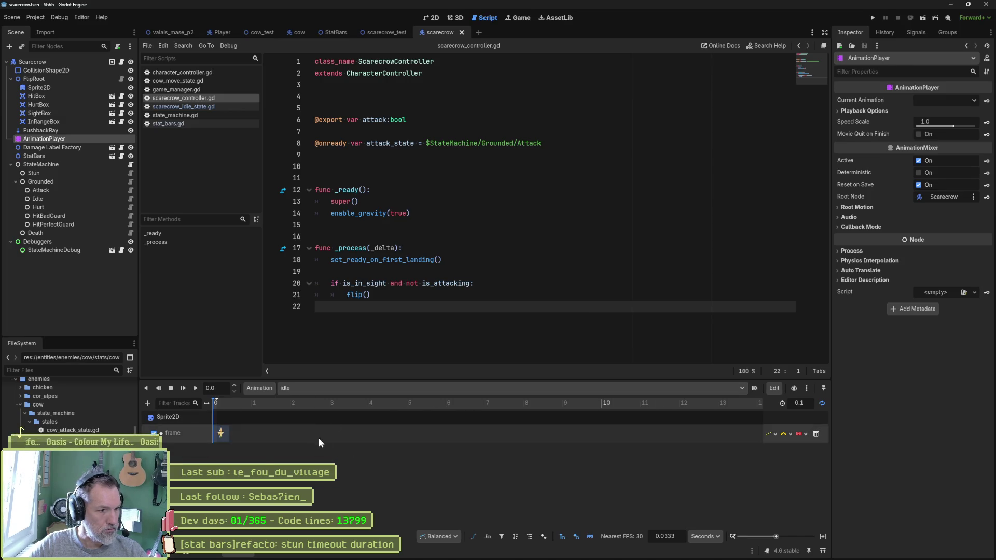
pyautogui.click(393, 390)
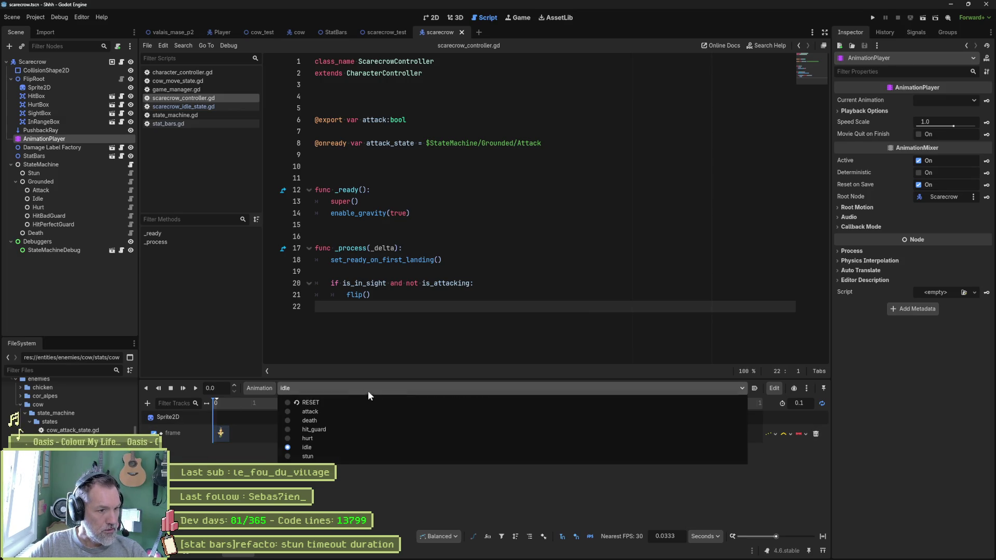
pyautogui.click(358, 410)
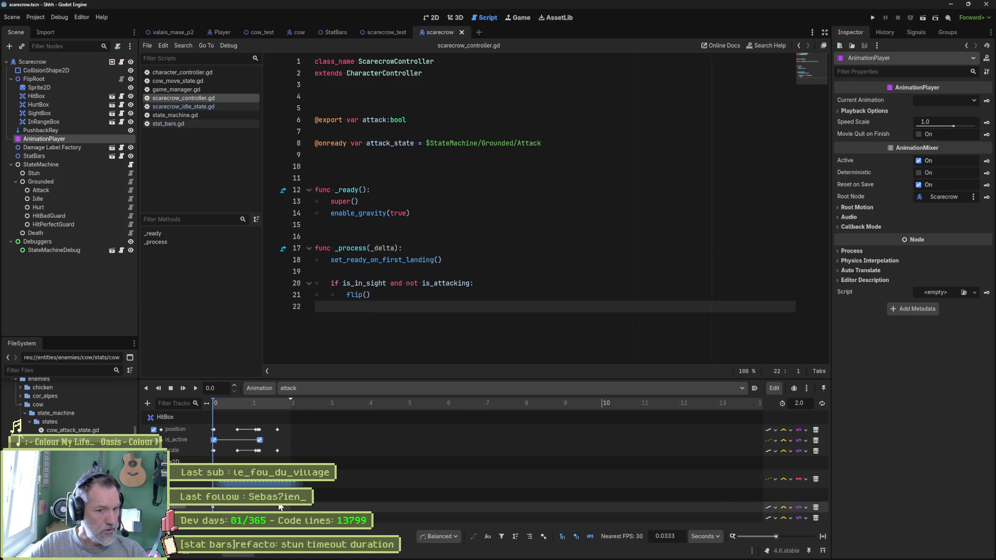
# Preview the death, hit_guard, hurt and idle animations, ending on stun
pyautogui.click(307, 391)
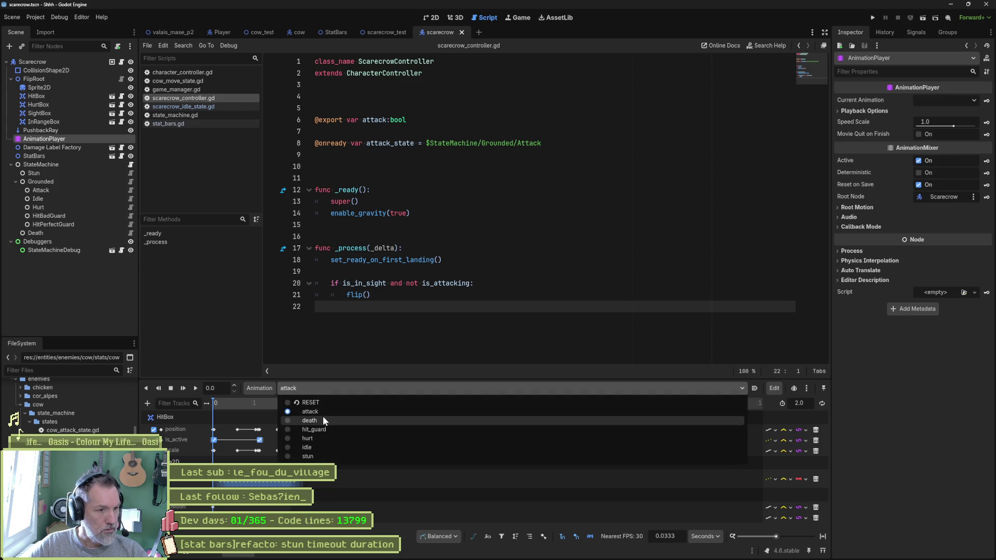
pyautogui.click(323, 418)
pyautogui.click(326, 392)
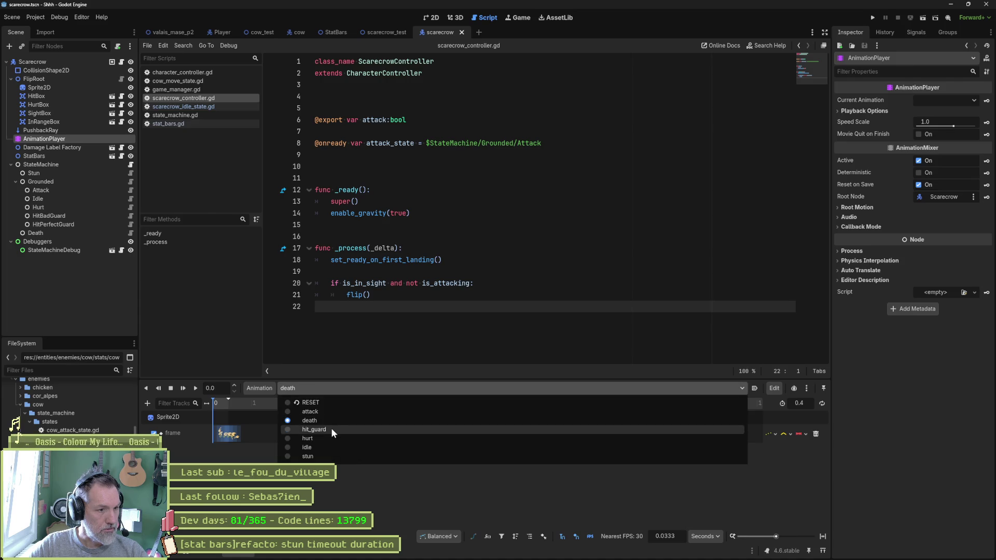
pyautogui.click(331, 428)
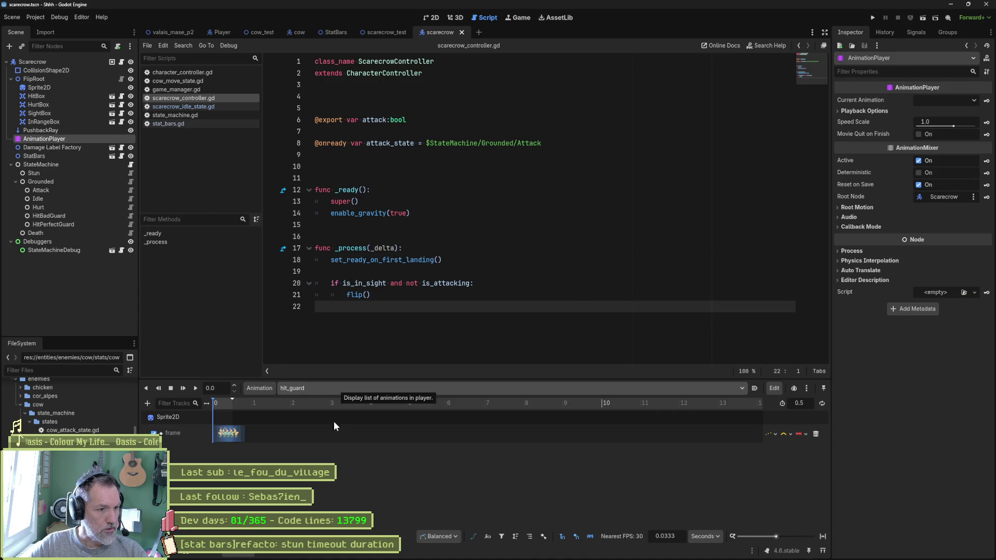
pyautogui.click(337, 387)
pyautogui.click(331, 438)
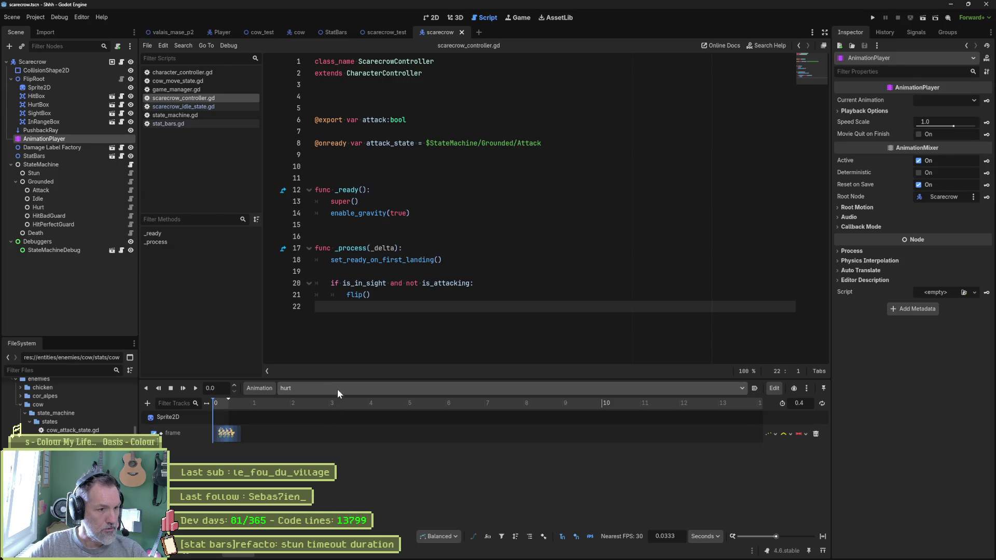
pyautogui.click(337, 388)
pyautogui.click(330, 447)
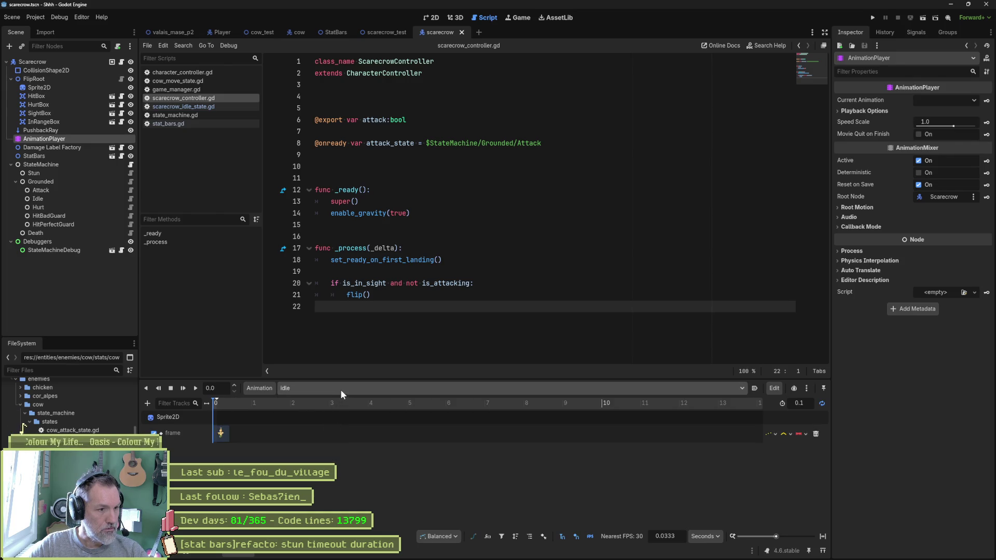
pyautogui.click(340, 389)
pyautogui.click(334, 458)
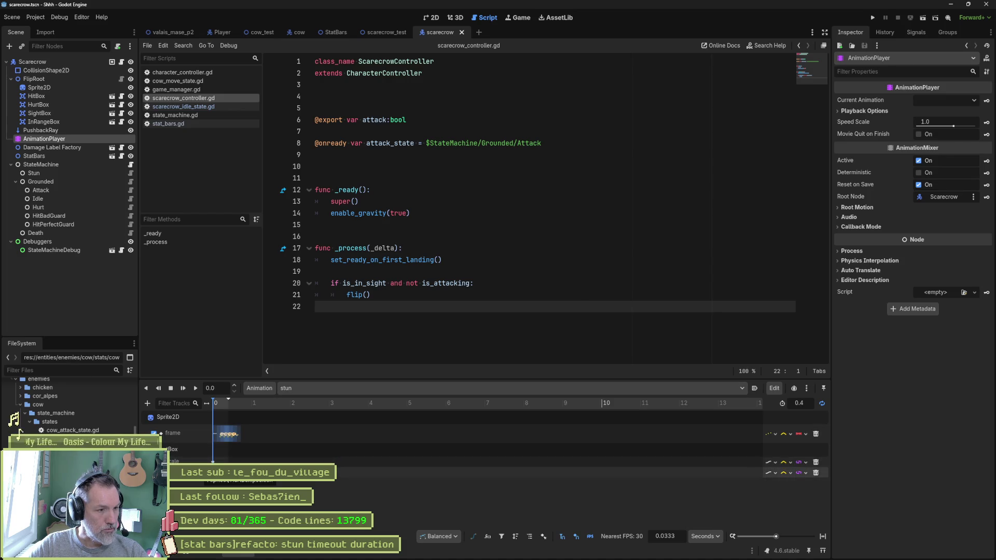
# Return to the scarecrow_test scene
pyautogui.click(587, 166)
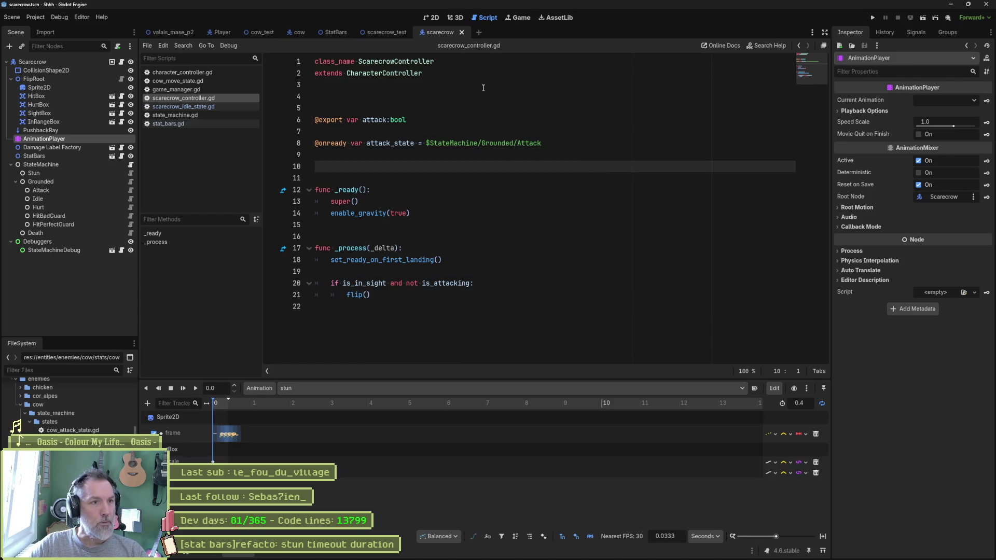
pyautogui.click(387, 33)
pyautogui.click(520, 228)
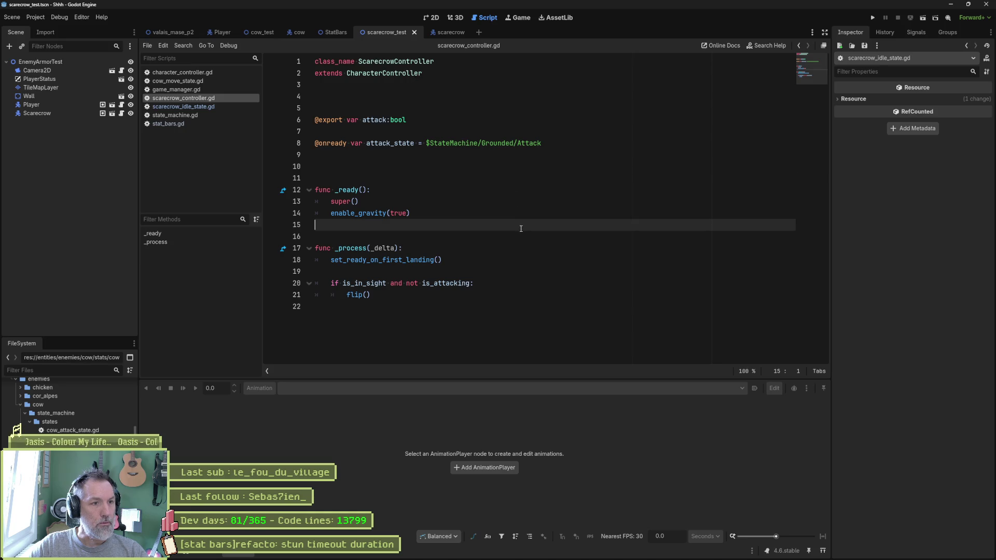
# Test-run scarecrow_test, stop it, and select the Scarecrow node
pyautogui.press('F6')
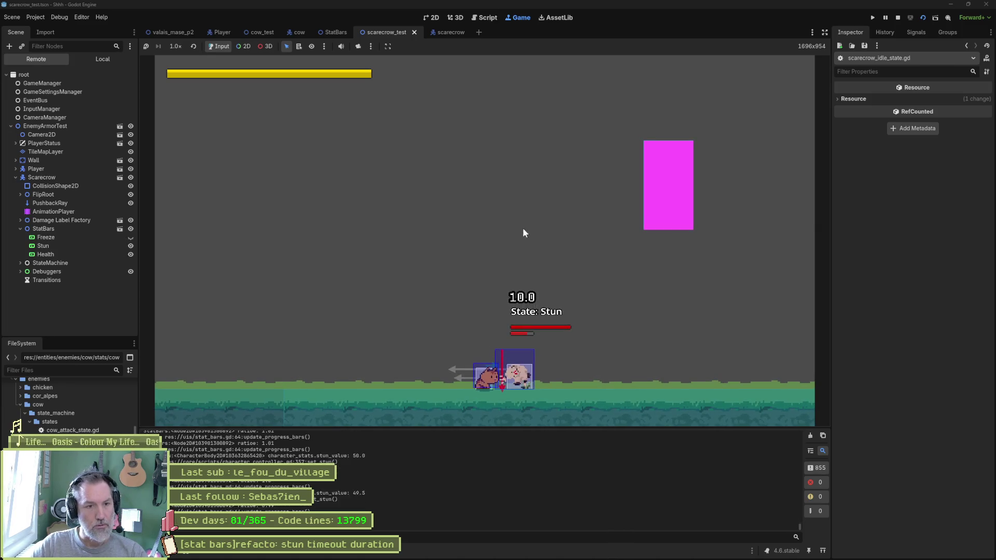
pyautogui.press('F8')
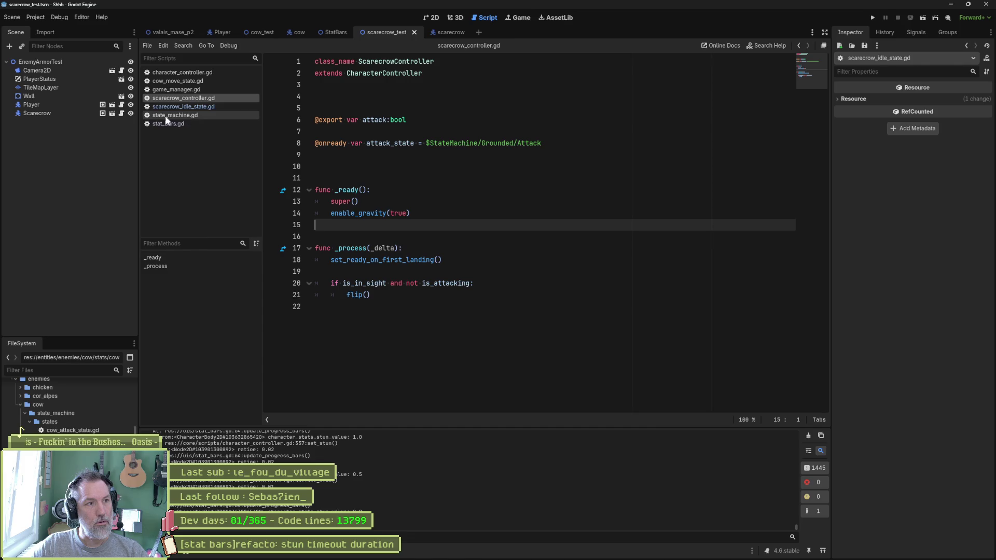
pyautogui.click(66, 113)
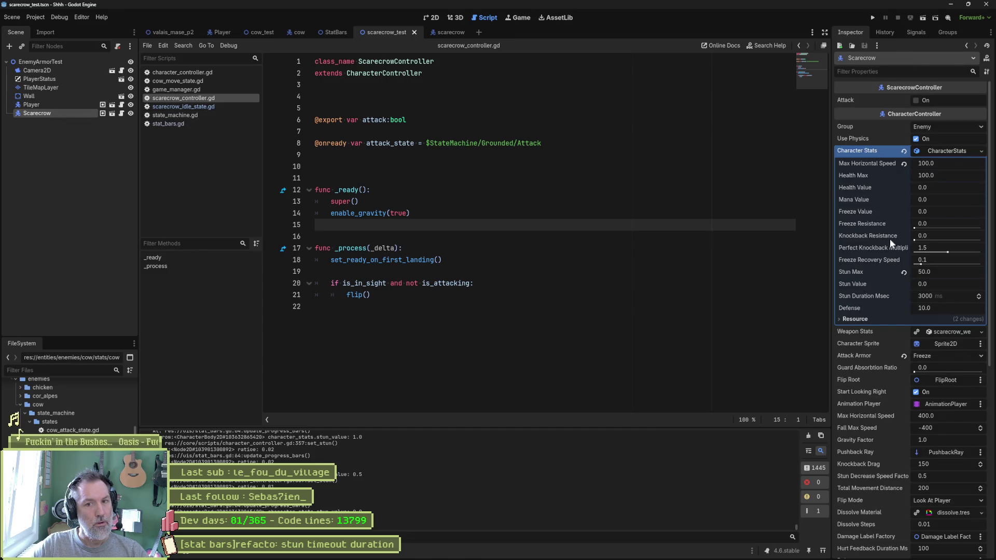
# Set the Scarecrow's Stun Max to 1 and test-run the scene
pyautogui.click(945, 272)
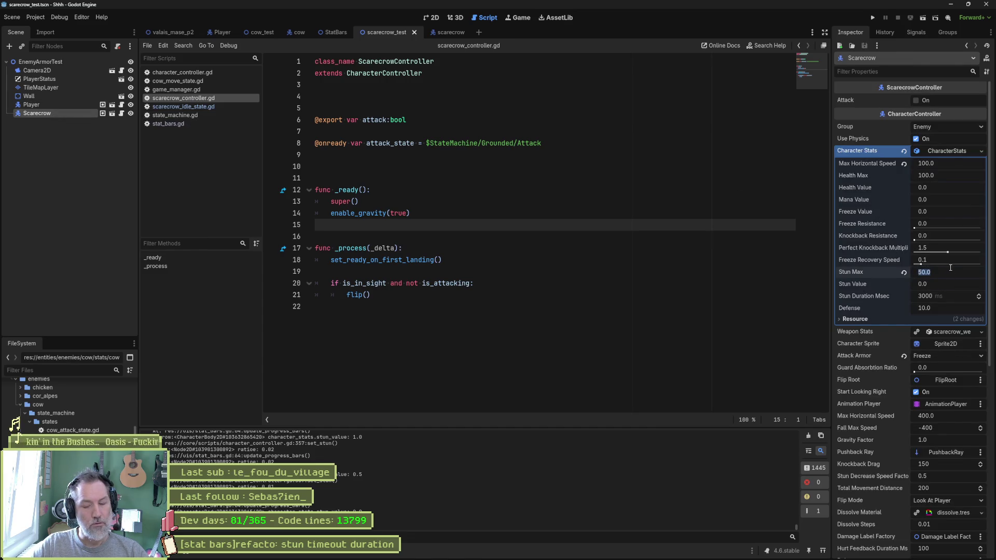
pyautogui.write('1')
pyautogui.press('Return')
pyautogui.click(647, 341)
pyautogui.press('F6')
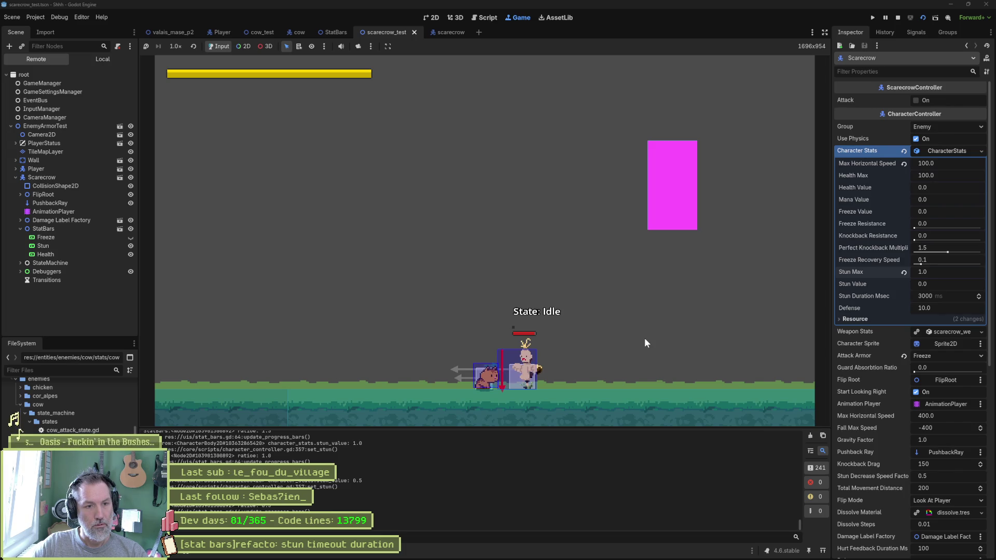
pyautogui.press('F8')
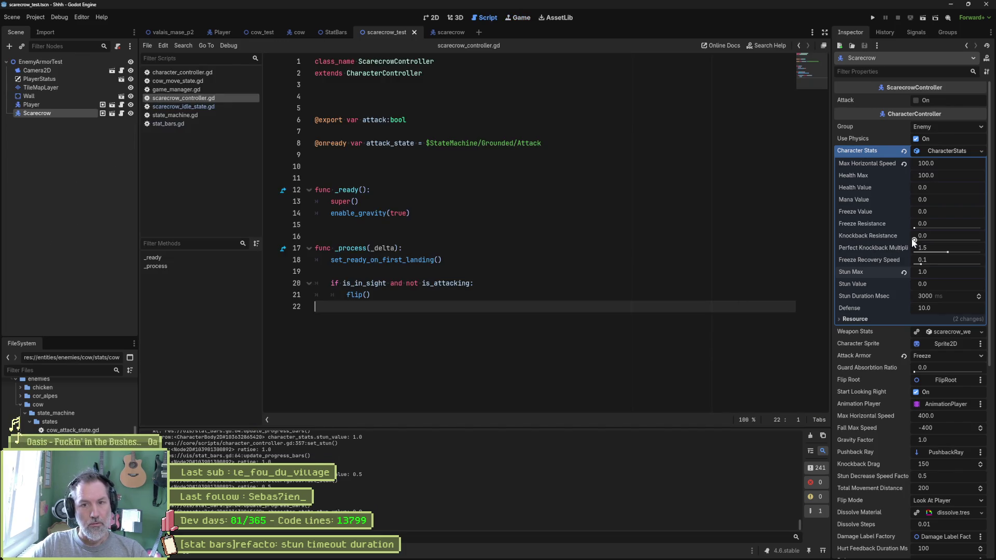
# Change Stun Max to 10 and test-run the scene again
pyautogui.click(935, 272)
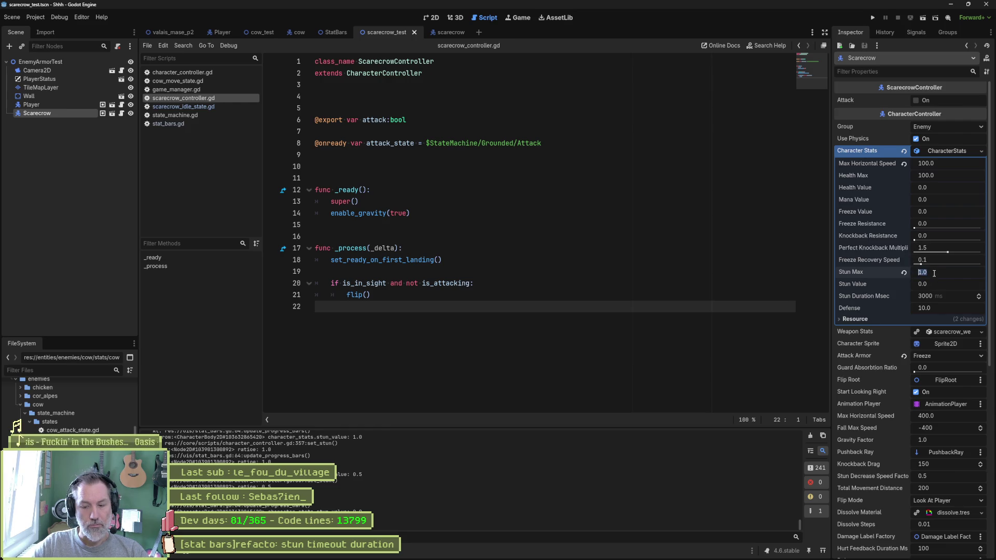
pyautogui.write('10')
pyautogui.press('Return')
pyautogui.hotkey('ctrl', 's')
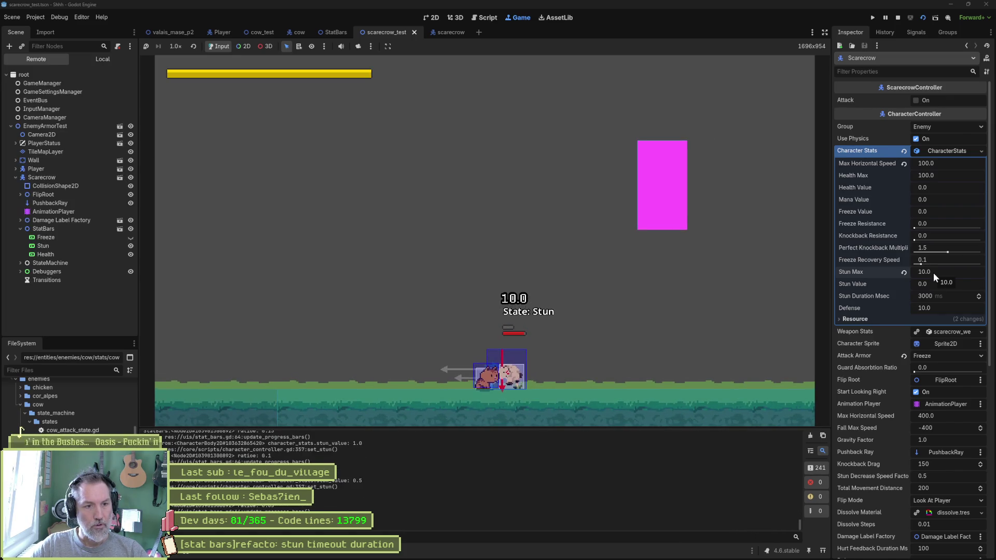
pyautogui.press('F8')
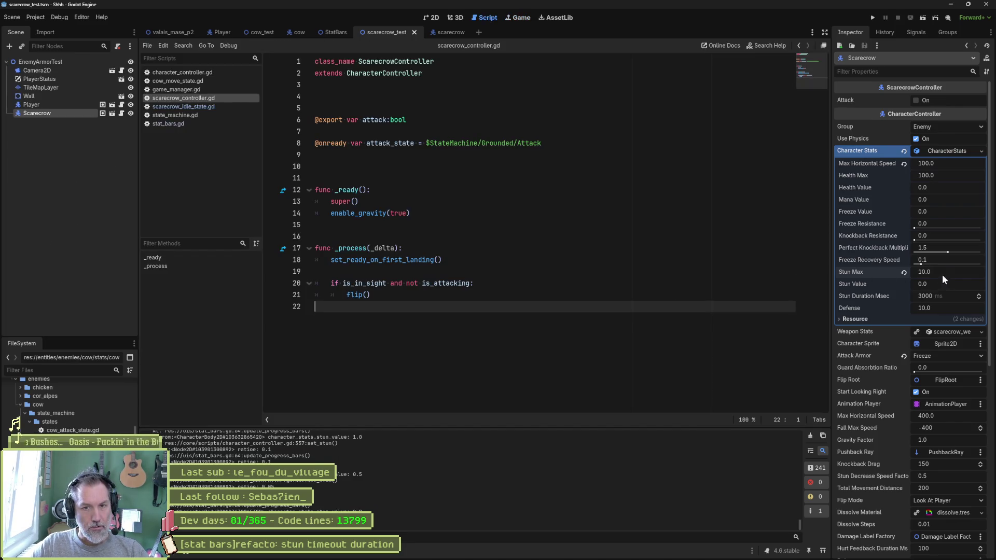
# Test with Stun Max 100, then restore Stun Max to 50
pyautogui.write('100')
pyautogui.press('Return')
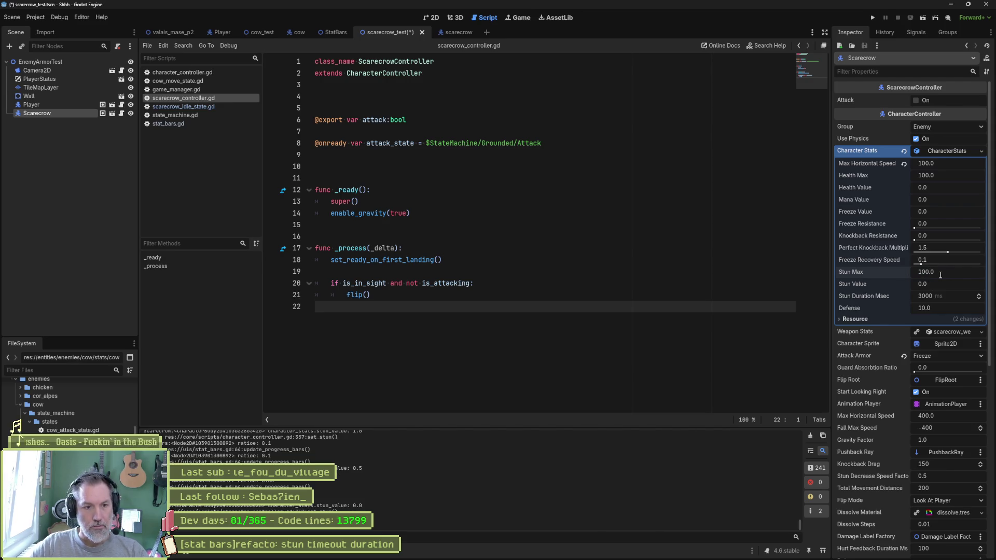
pyautogui.press('F6')
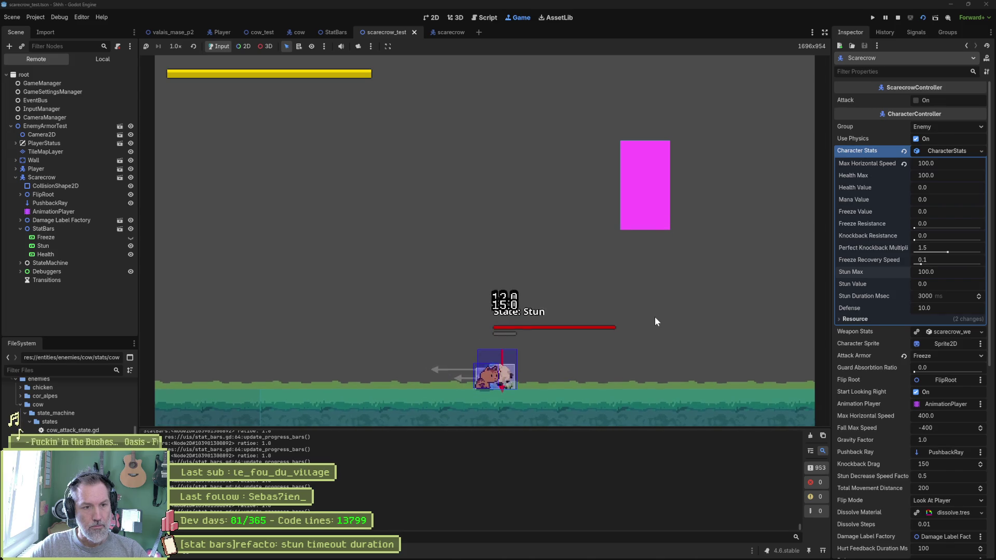
pyautogui.press('F8')
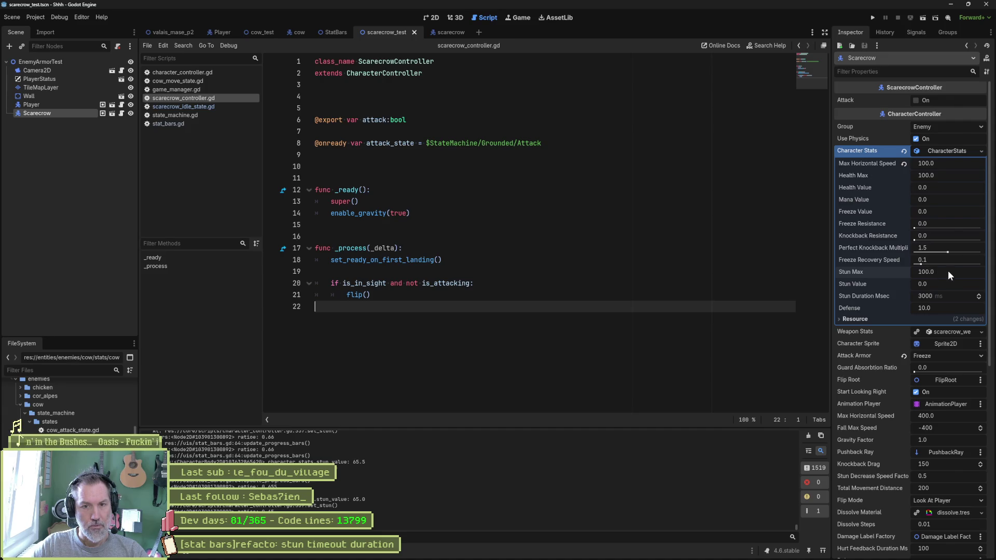
pyautogui.write('50')
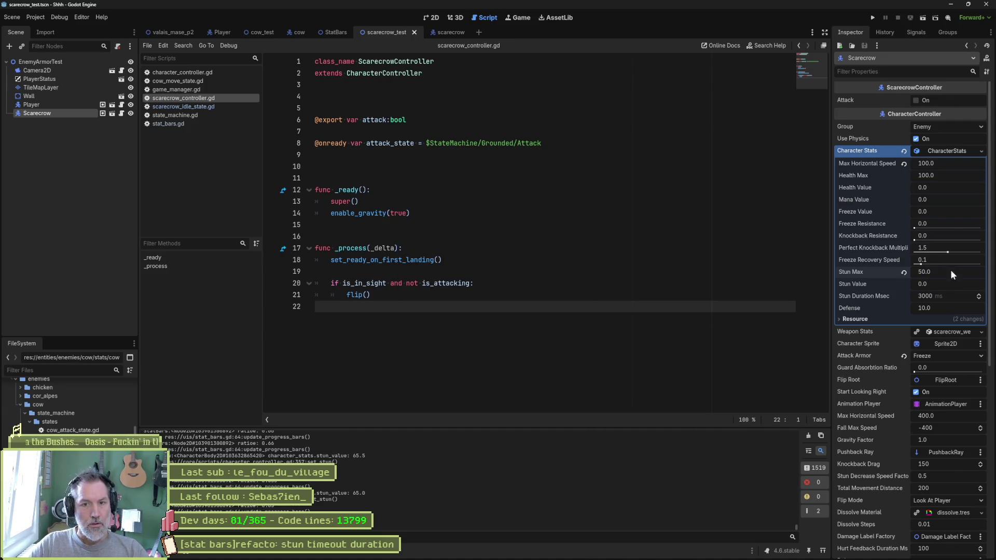
pyautogui.click(601, 251)
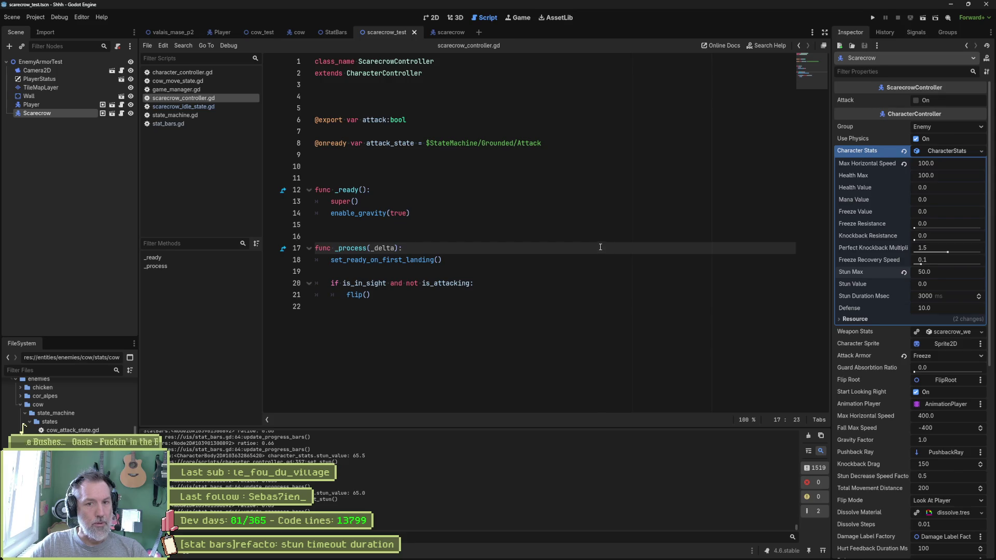
# In Asana, select the stun timeout duration task's whole title
pyautogui.moveTo(83, 558)
pyautogui.click(522, 552)
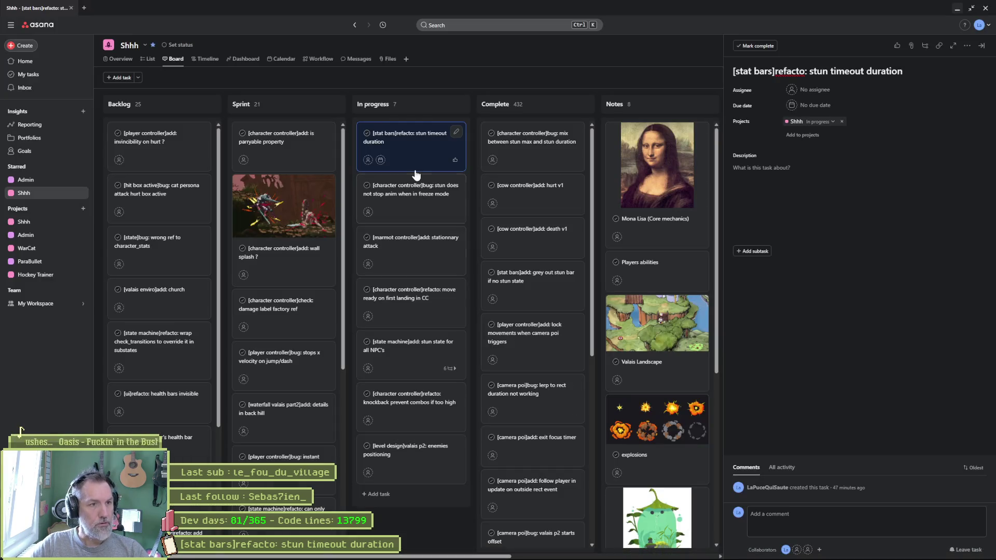
pyautogui.click(807, 72)
pyautogui.hotkey('ctrl', 'a')
pyautogui.hotkey('ctrl', 'c')
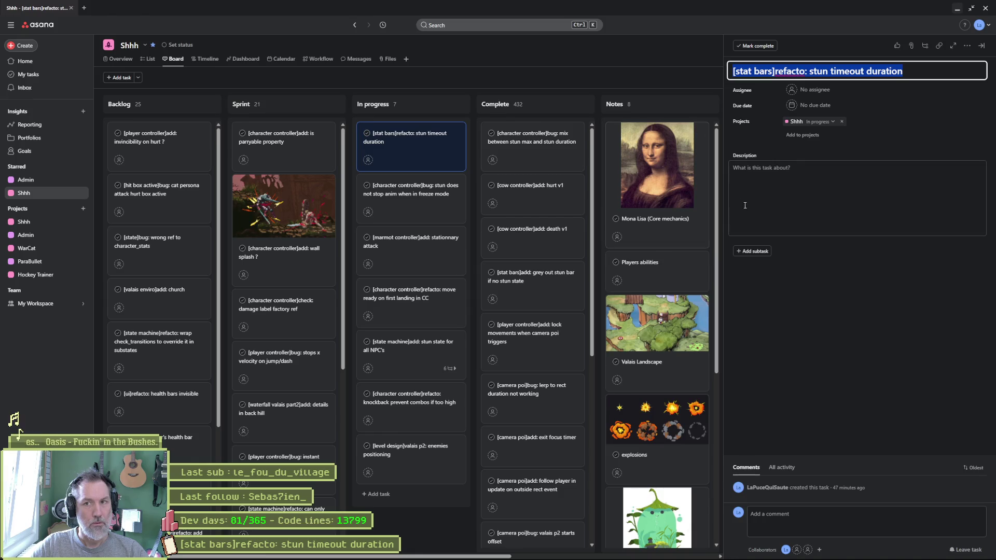
# Add an In progress task named "[stat bars]refacto: health proportional visuals"
pyautogui.moveTo(708, 557)
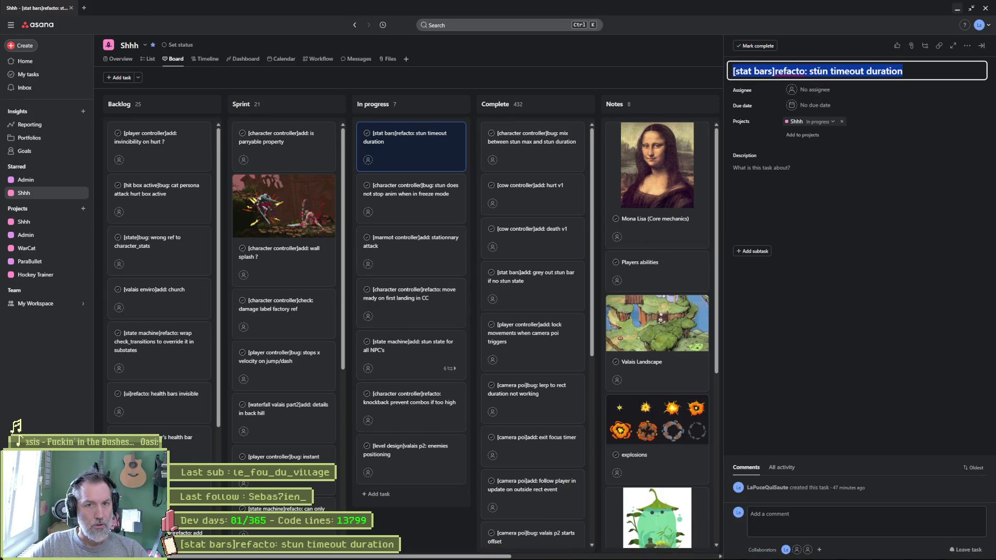
pyautogui.click(395, 489)
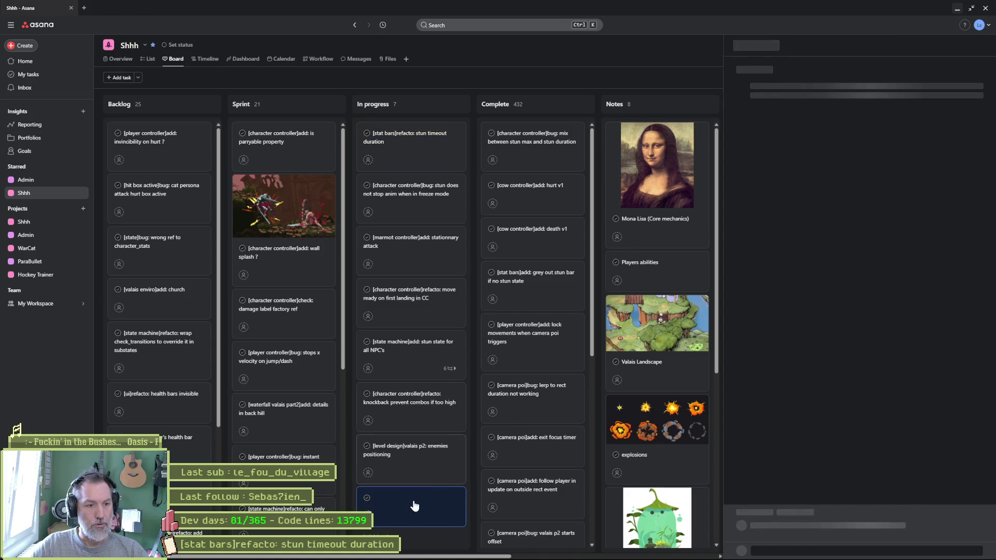
pyautogui.hotkey('ctrl', 'v')
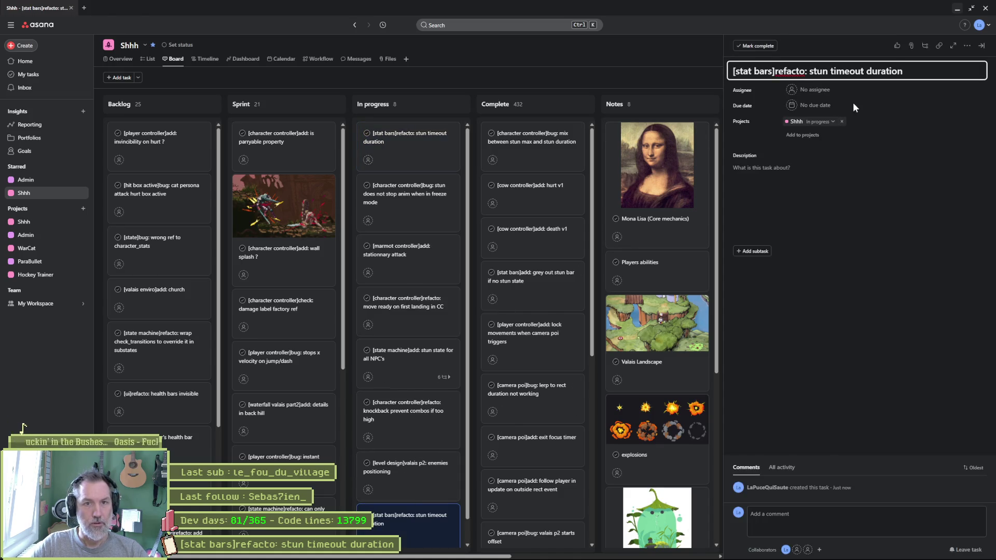
pyautogui.press('Right')
pyautogui.hotkey('ctrl', 'shift', 'Right')
pyautogui.write('health propor')
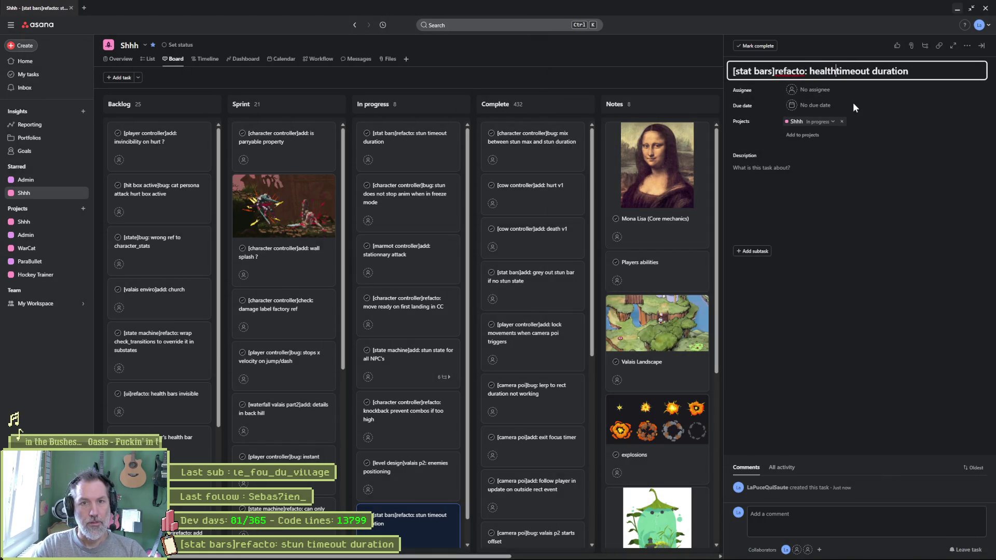
pyautogui.write('tion')
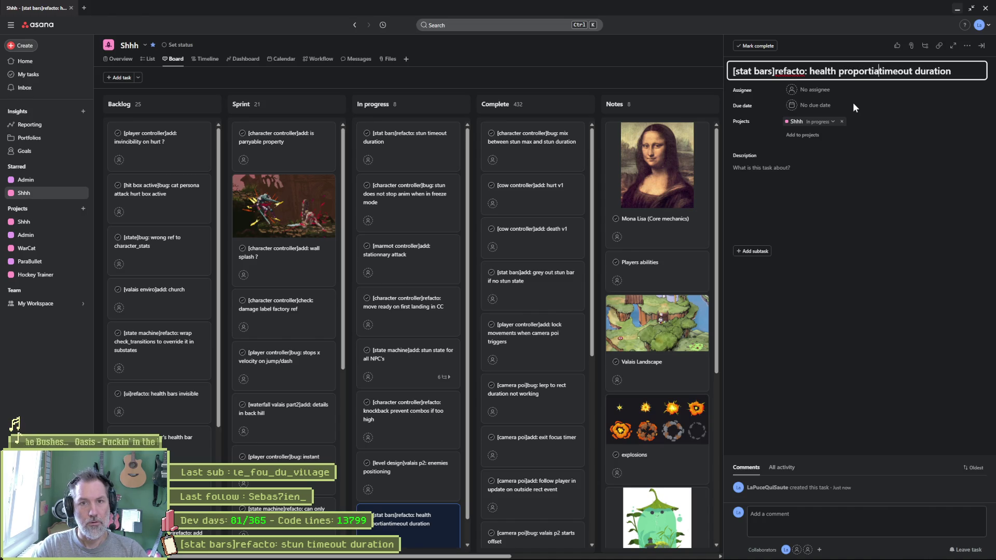
pyautogui.write('al')
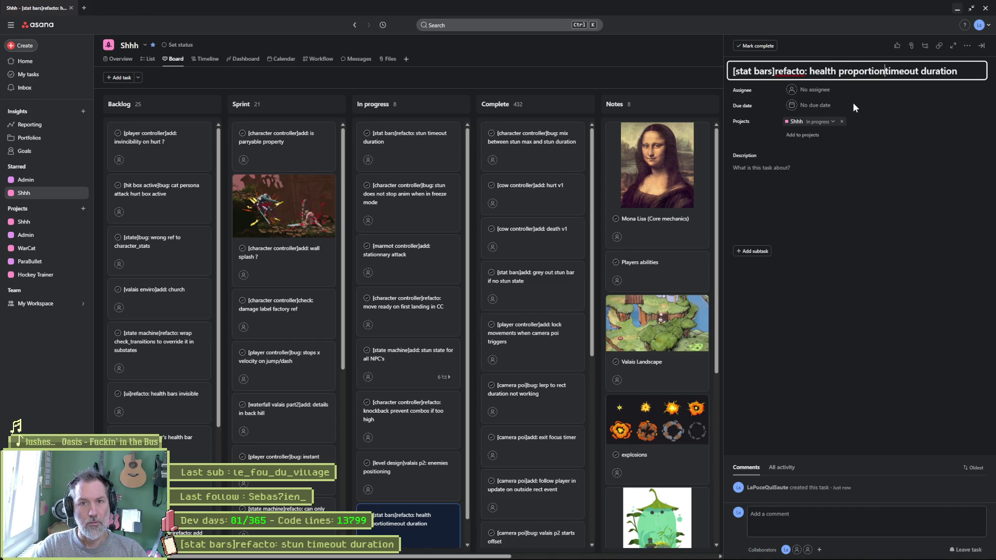
pyautogui.hotkey('ctrl', 'Delete')
pyautogui.hotkey('ctrl', 'Delete')
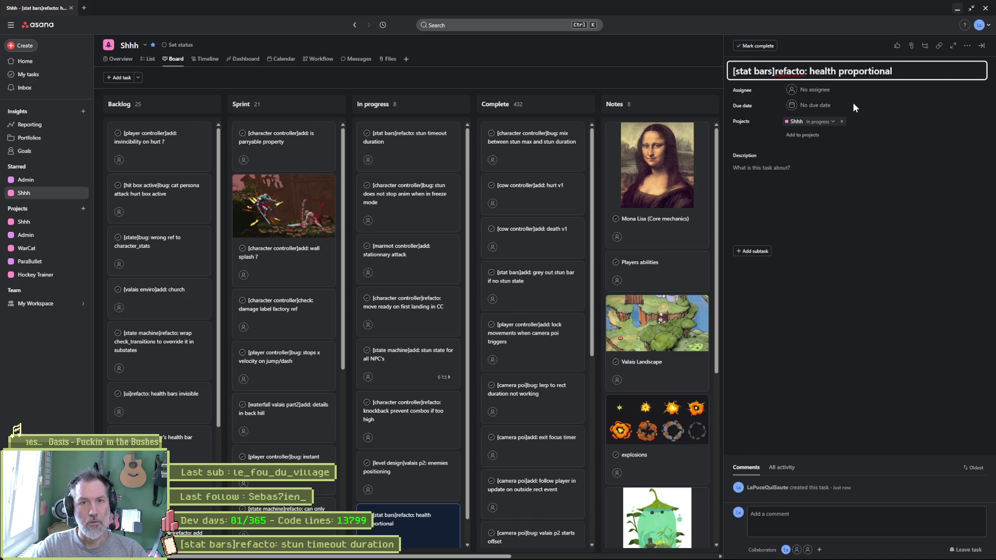
pyautogui.write(' visuals')
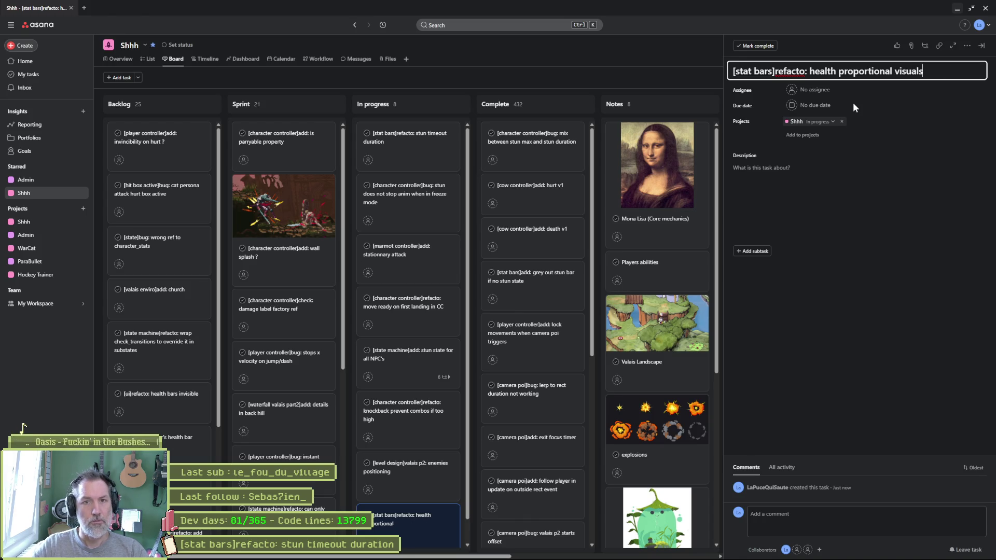
pyautogui.click(862, 347)
# Move the new task to second place and mark stun timeout duration complete
pyautogui.moveTo(422, 516)
pyautogui.mouseDown()
pyautogui.moveTo(420, 148)
pyautogui.moveTo(533, 150)
pyautogui.mouseUp()
pyautogui.click(533, 150)
pyautogui.tripleClick(879, 69)
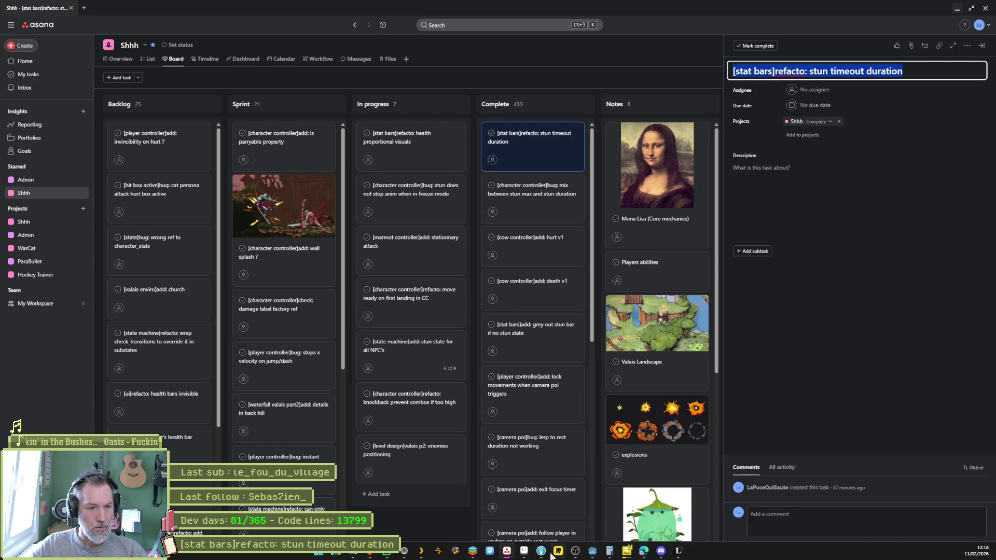
pyautogui.click(541, 552)
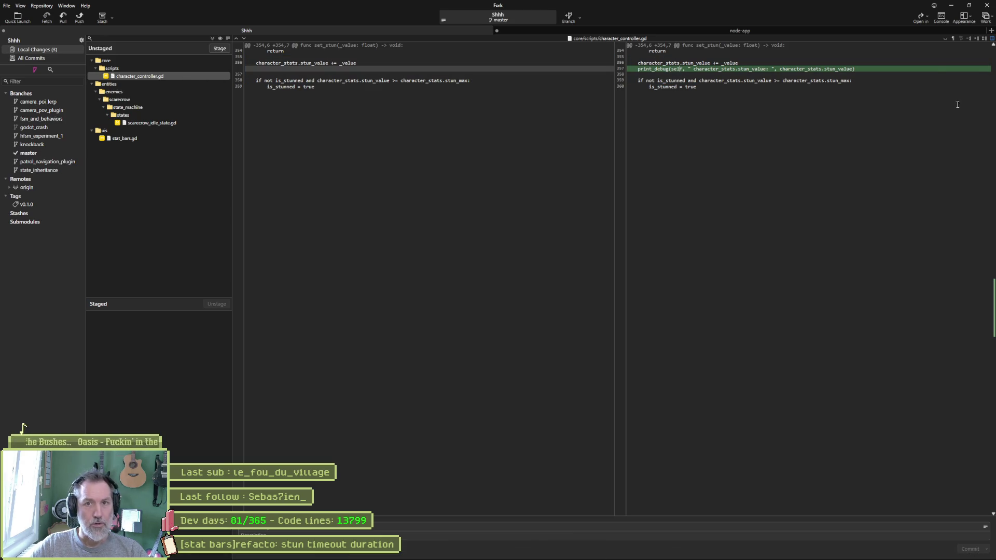
# Discard the character_controller.gd debug print change and review the stat_bars.gd diff
pyautogui.click(968, 66)
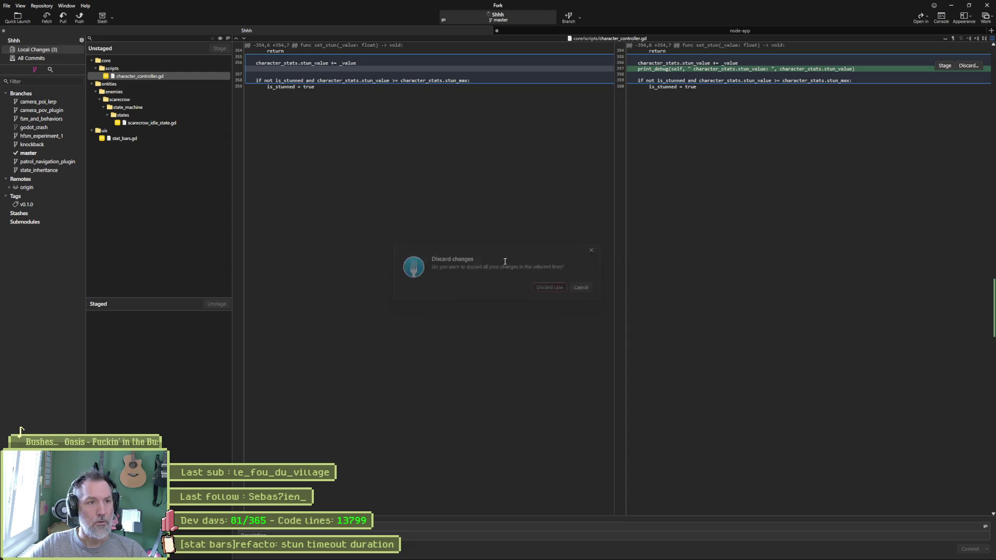
pyautogui.click(547, 286)
pyautogui.moveTo(375, 77)
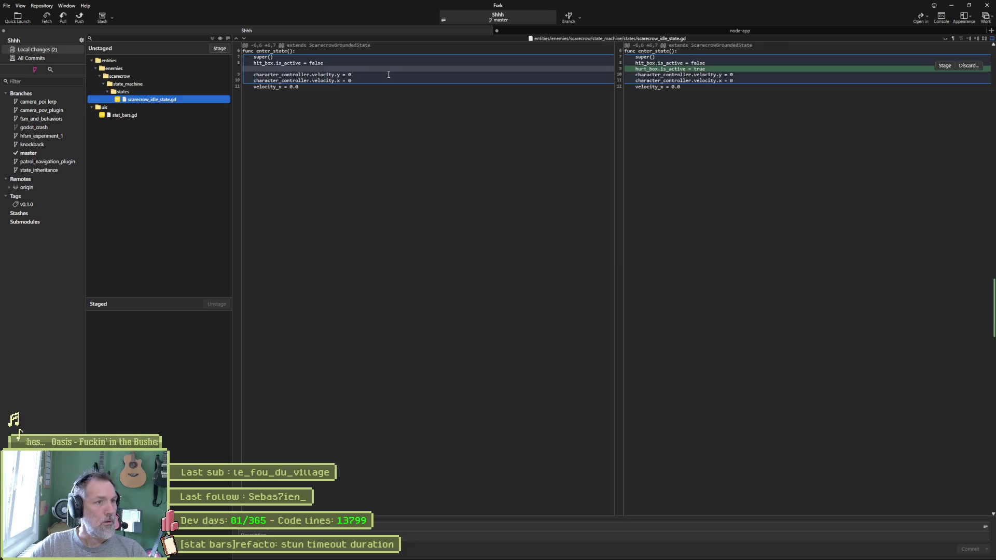
pyautogui.click(135, 112)
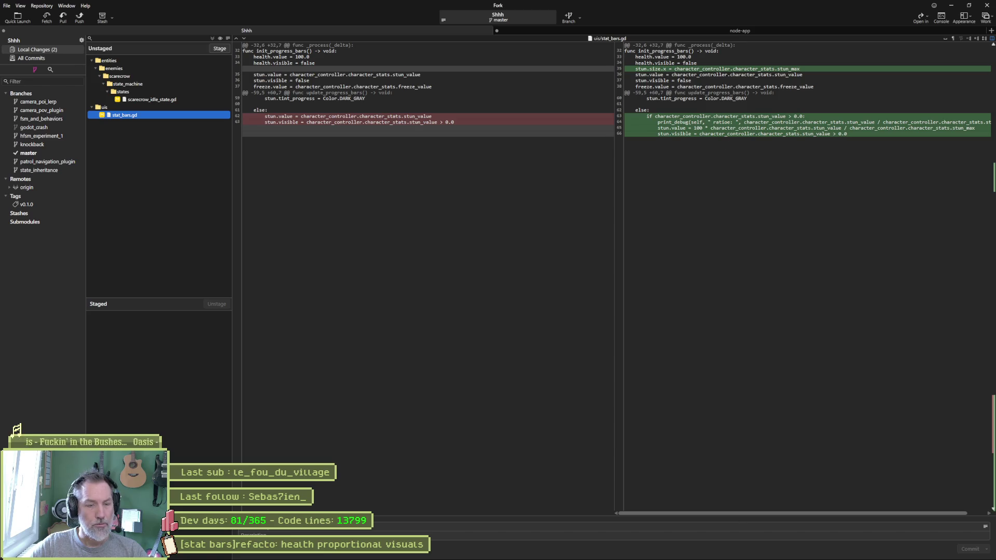
# Check stat_bars.gd in Godot's script editor, then return to Fork
pyautogui.moveTo(301, 559)
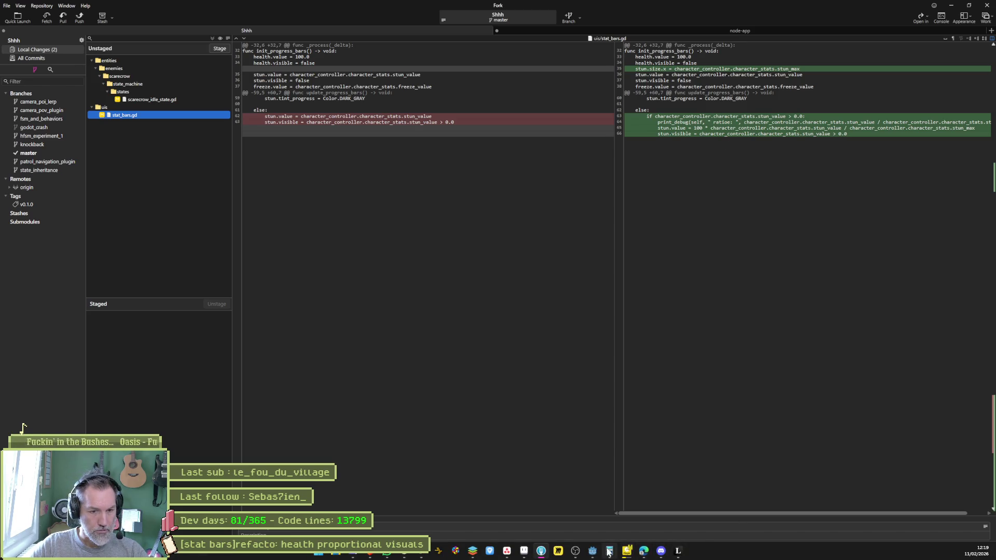
pyautogui.click(593, 551)
pyautogui.click(179, 128)
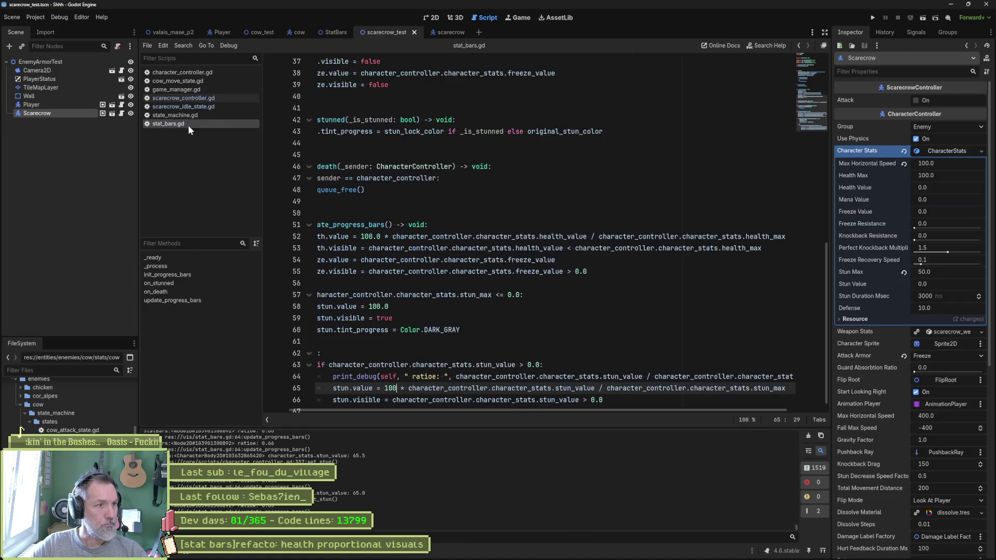
pyautogui.scroll(-2, 535, 345)
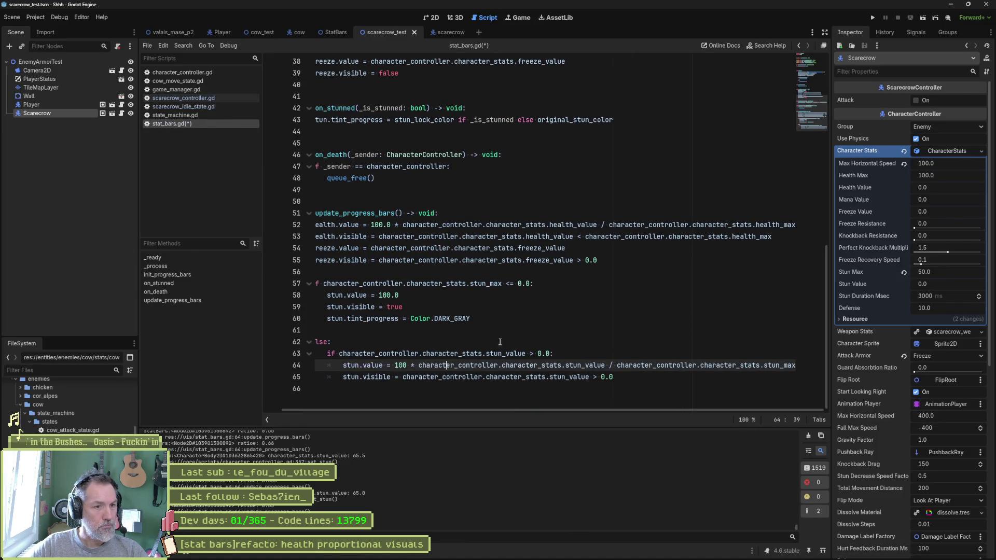
pyautogui.hotkey('alt', 'Tab')
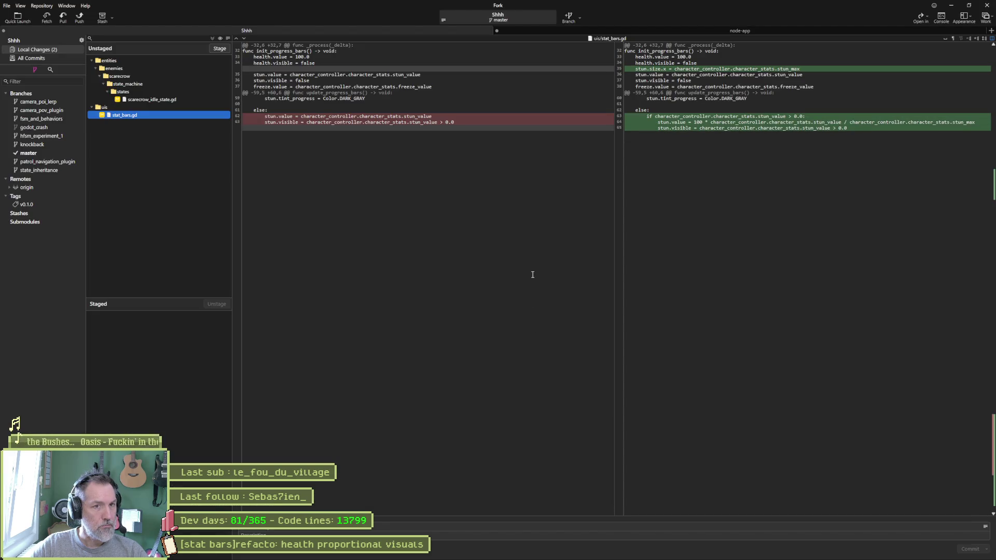
pyautogui.click(507, 553)
# Stage and commit stat_bars.gd and scarecrow_idle_state.gd, then push master to origin
pyautogui.hotkey('alt', 'Tab')
pyautogui.click(468, 526)
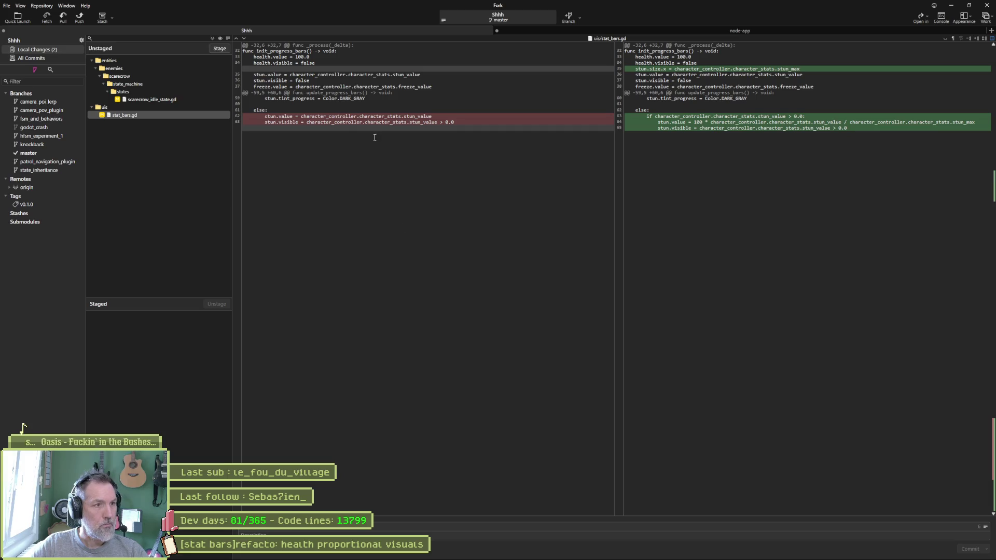
pyautogui.click(219, 48)
pyautogui.click(962, 549)
pyautogui.click(79, 17)
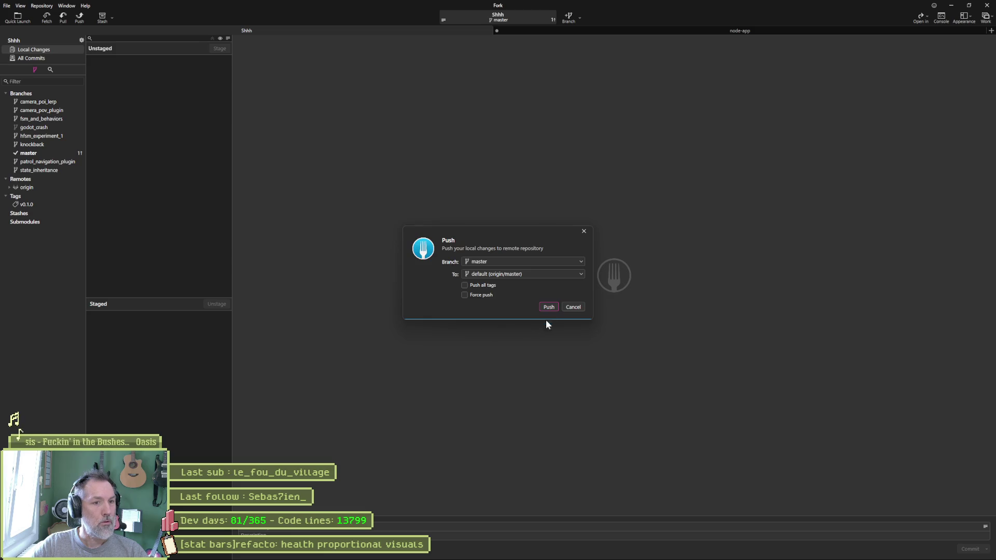
pyautogui.click(950, 5)
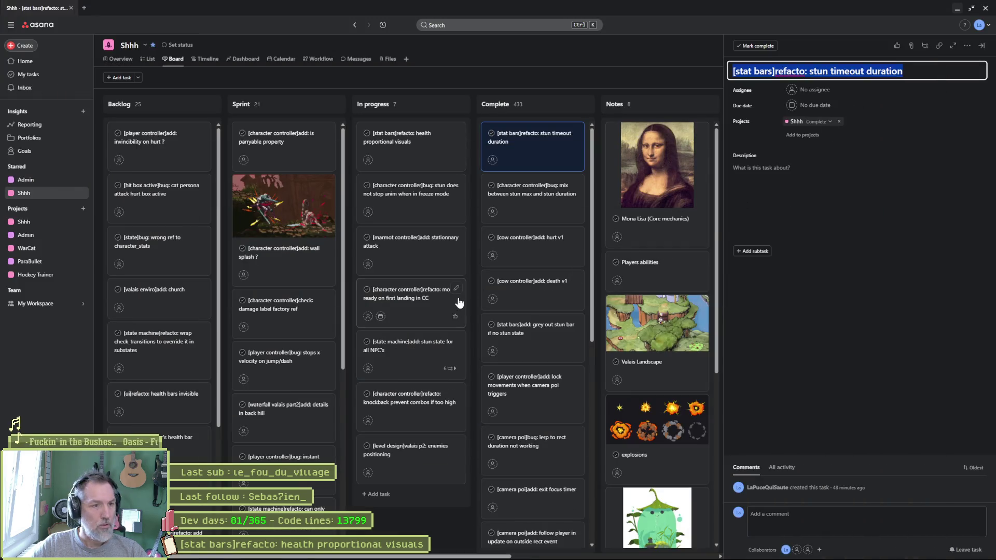
# Open the health proportional visuals task, then minimize Asana
pyautogui.click(411, 151)
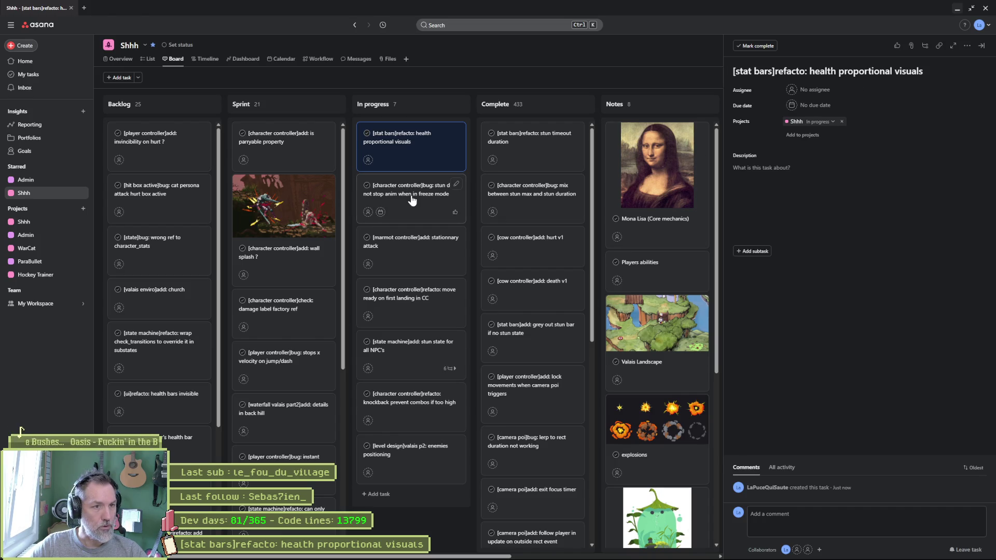
pyautogui.click(958, 12)
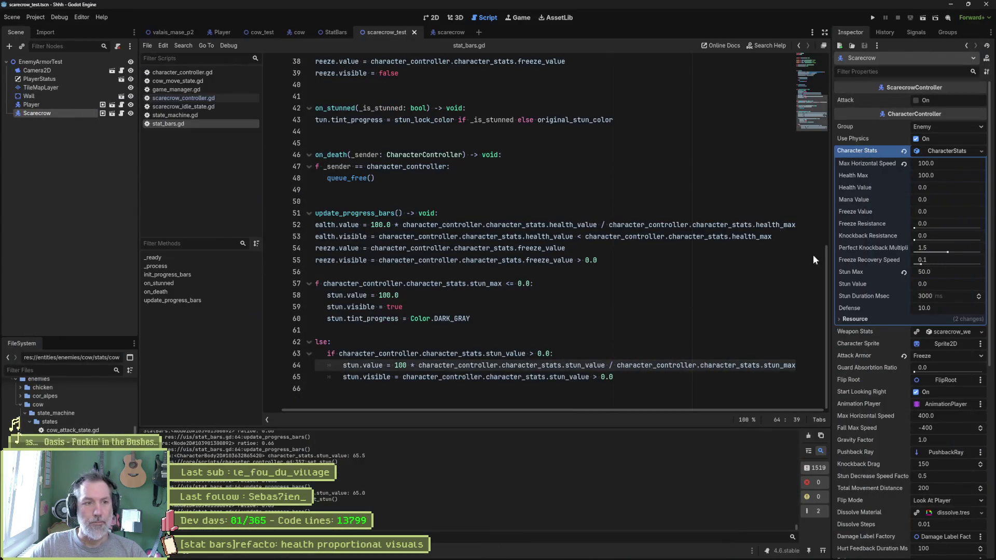